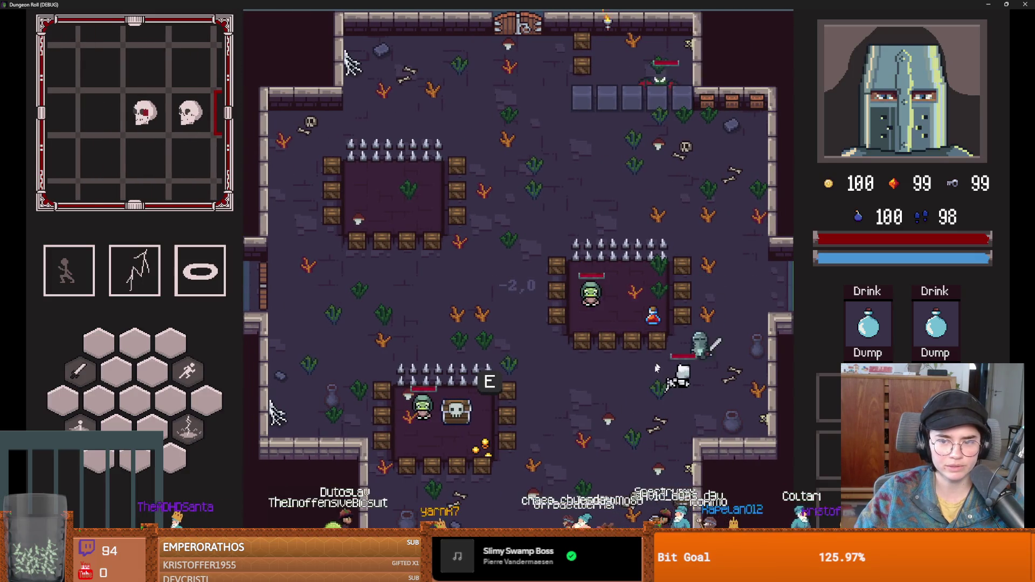
- Move the knight around the dungeon room with WASD, dashing up-right, up-left and right
key("s")
key("a")
key("s")
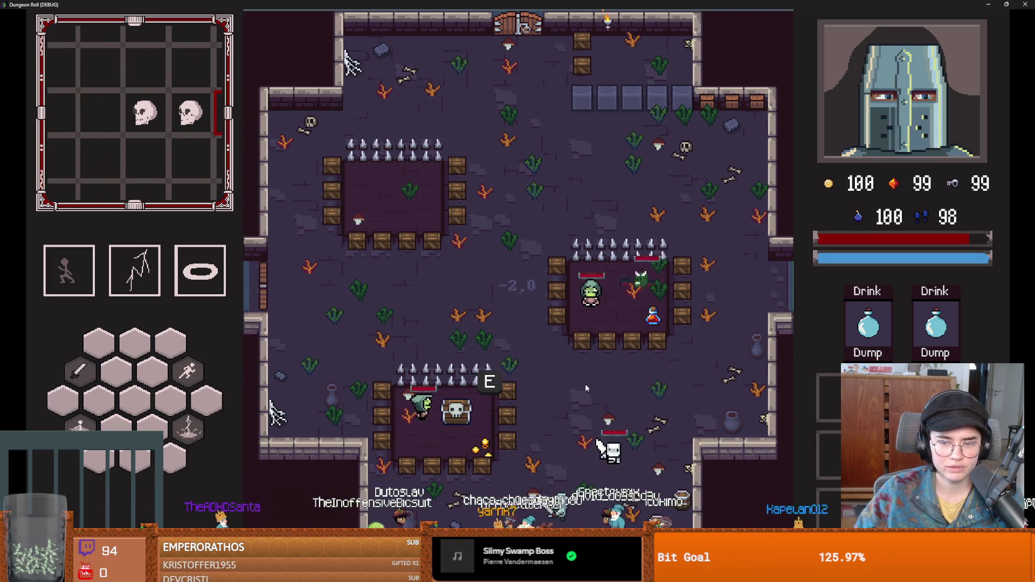
key("w")
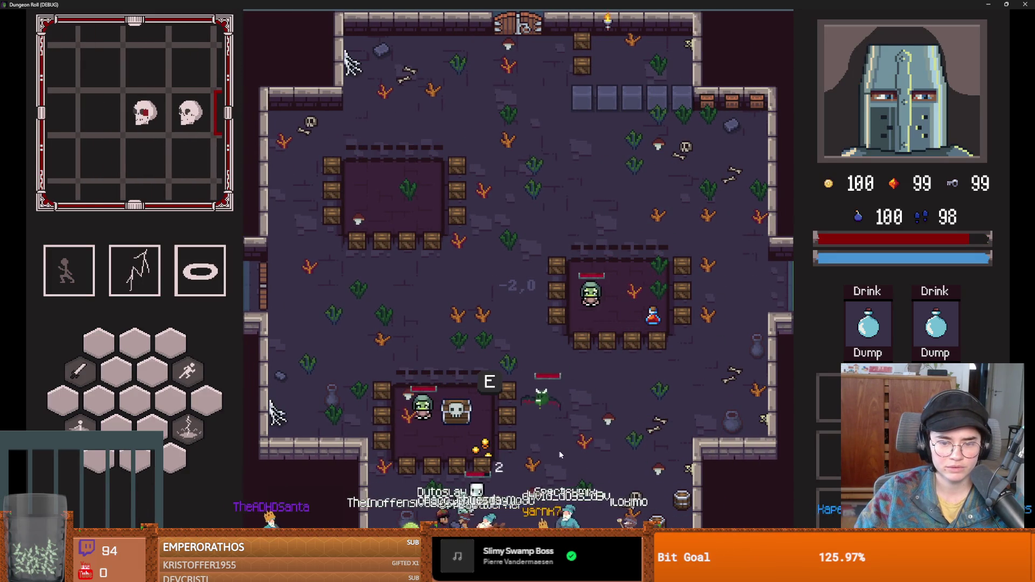
key("space")
key("a")
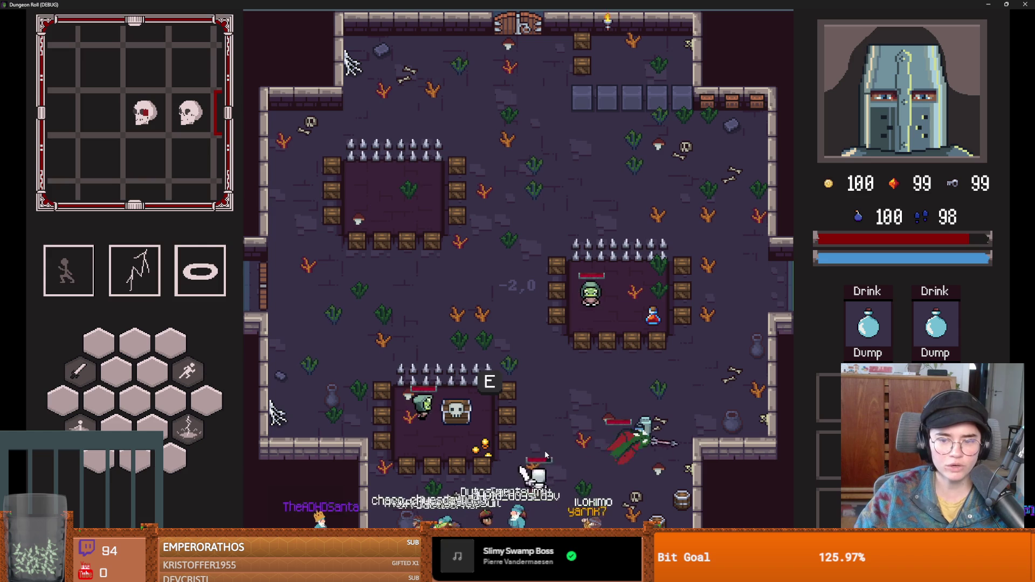
key("space")
key("w")
- Cast a lightning strike with Q, then move and dash the knight toward the east side
key("w")
key("space")
key("d")
key("space")
key("s")
key("a")
key("q")
key("a")
key("w")
key("a")
key("s")
key("d")
key("space")
key("s")
- Swing the sword at an incoming arrow, reach the goblin and grab the red potion to heal
left_click(542, 274)
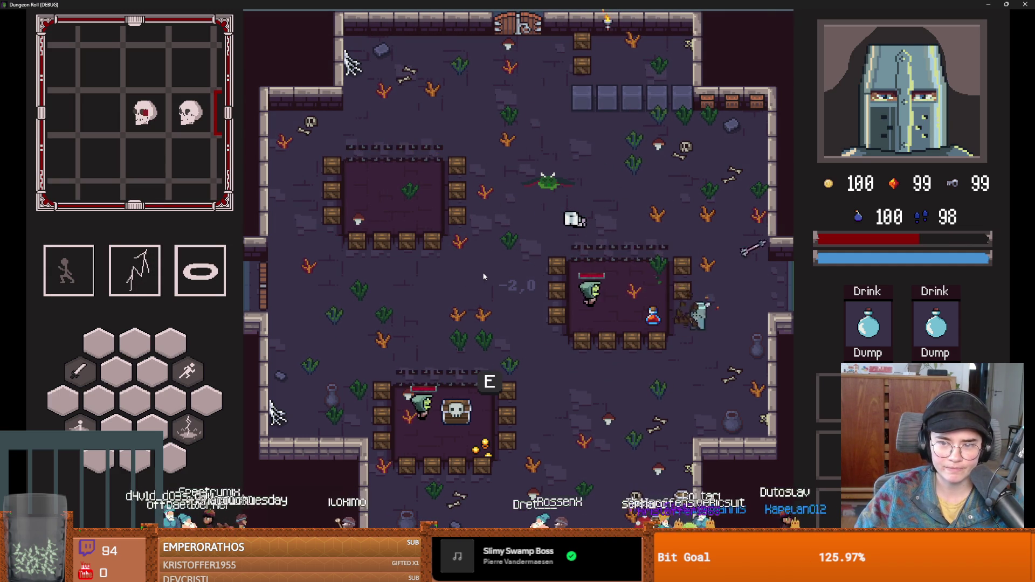
key("s")
key("w")
key("space")
key("d")
key("a")
key("a")
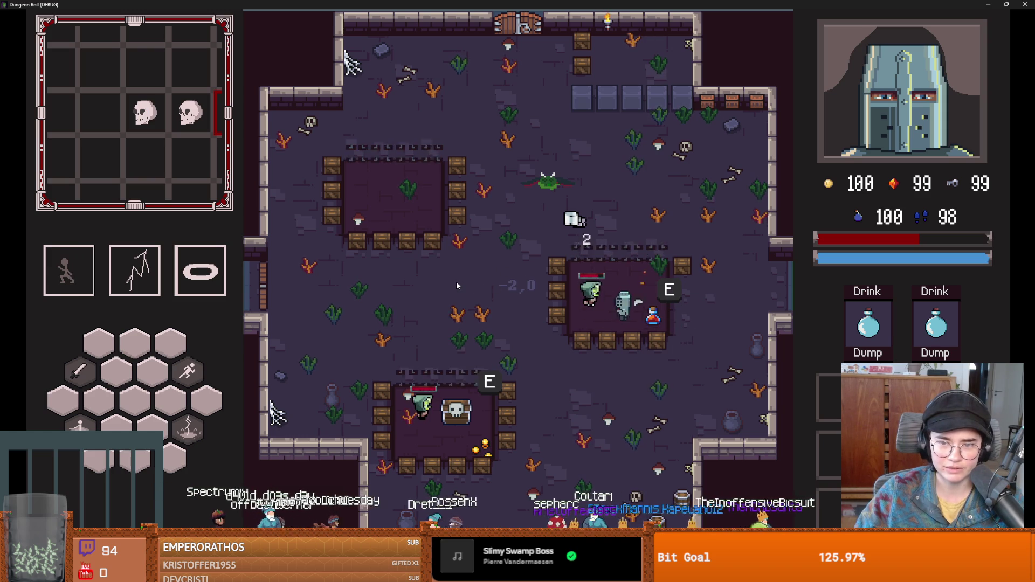
key("s")
key("d")
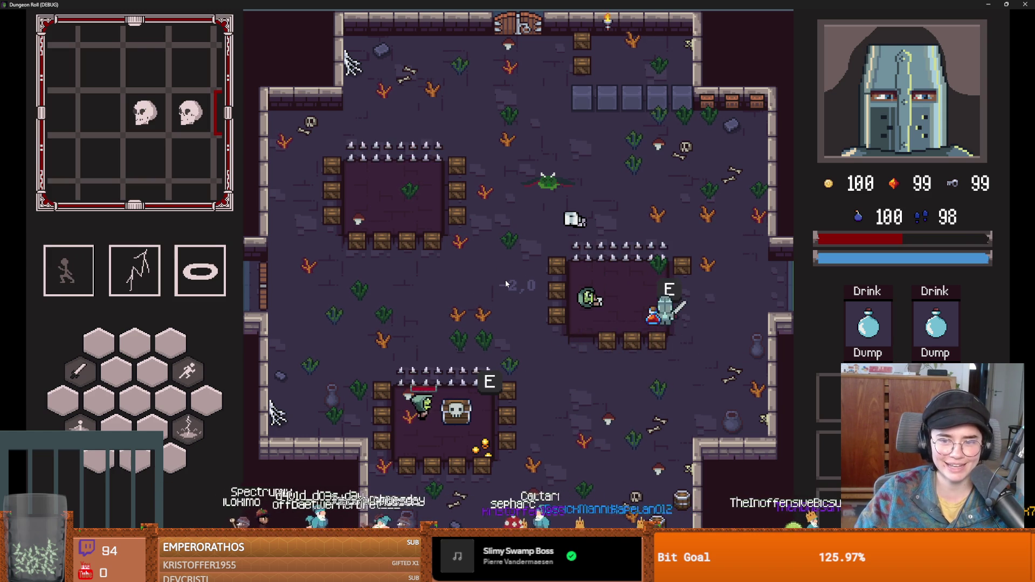
key("a")
key("s")
key("a")
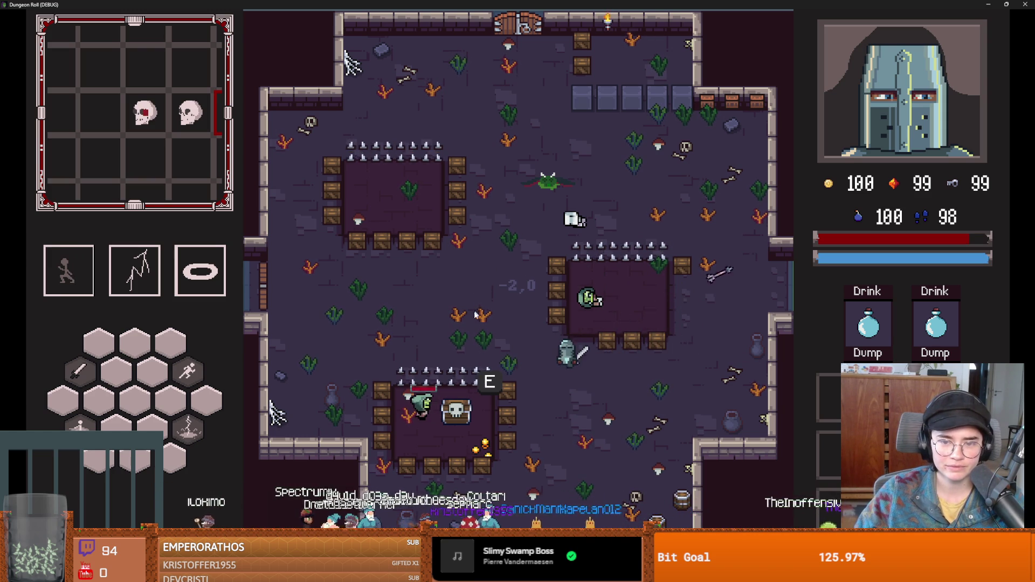
- Unleash a lightning burst, explore the goblin's chest platform, then shrink the game window with Super+Down
left_click(377, 355)
key("a")
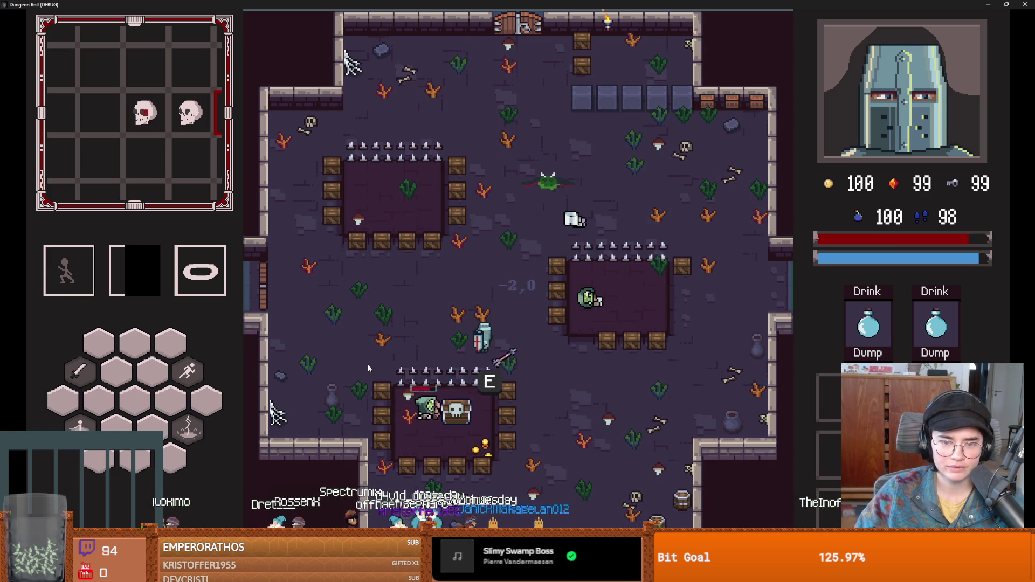
key("a")
key("s")
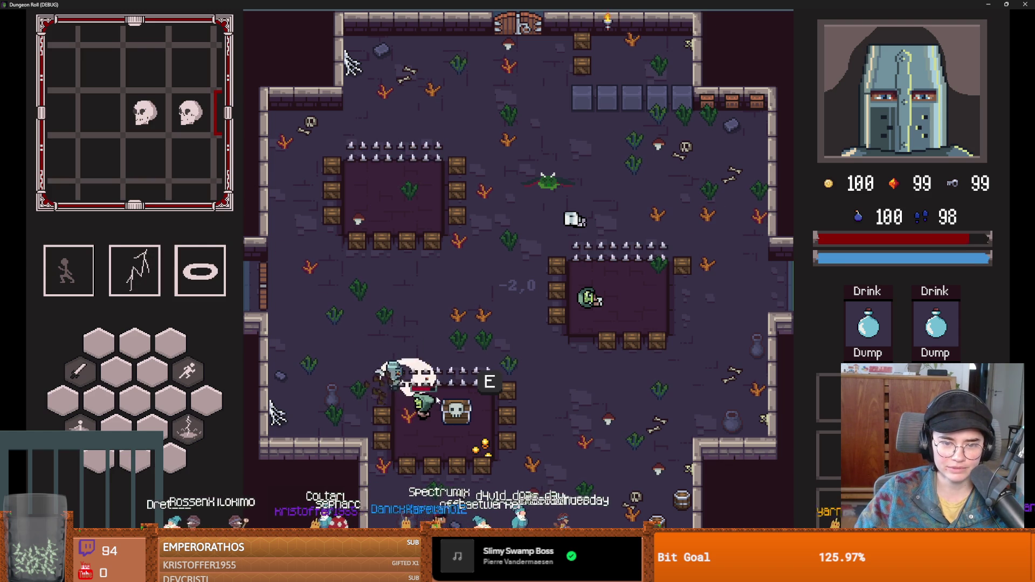
key("s")
key("w")
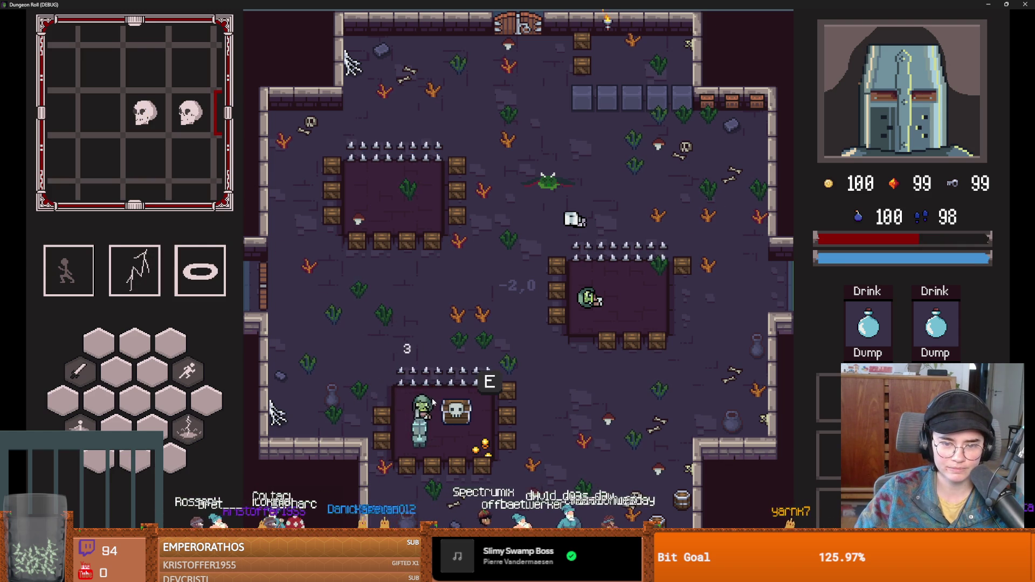
key("e")
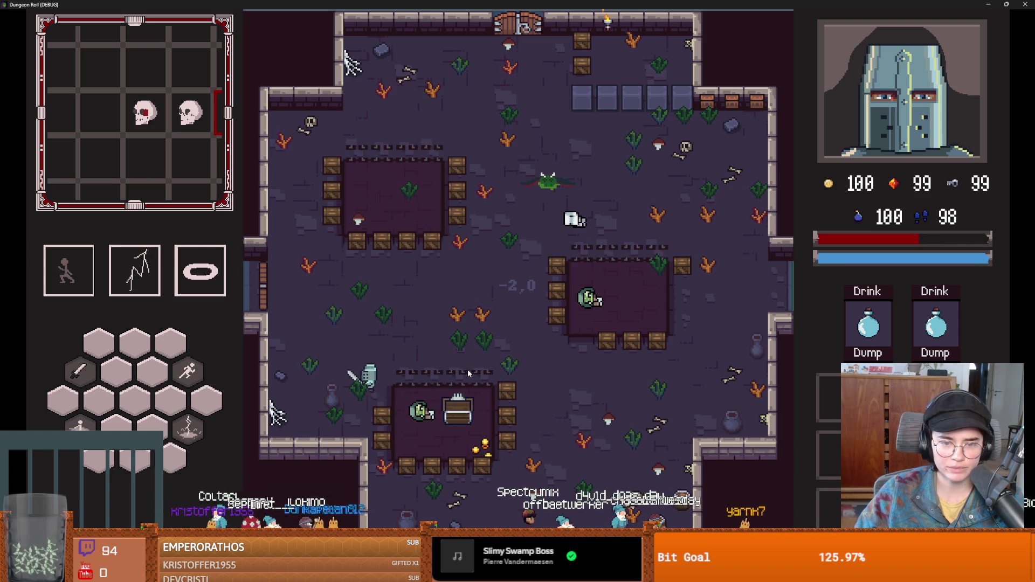
key("a")
key("w")
key("w")
key("super+Down")
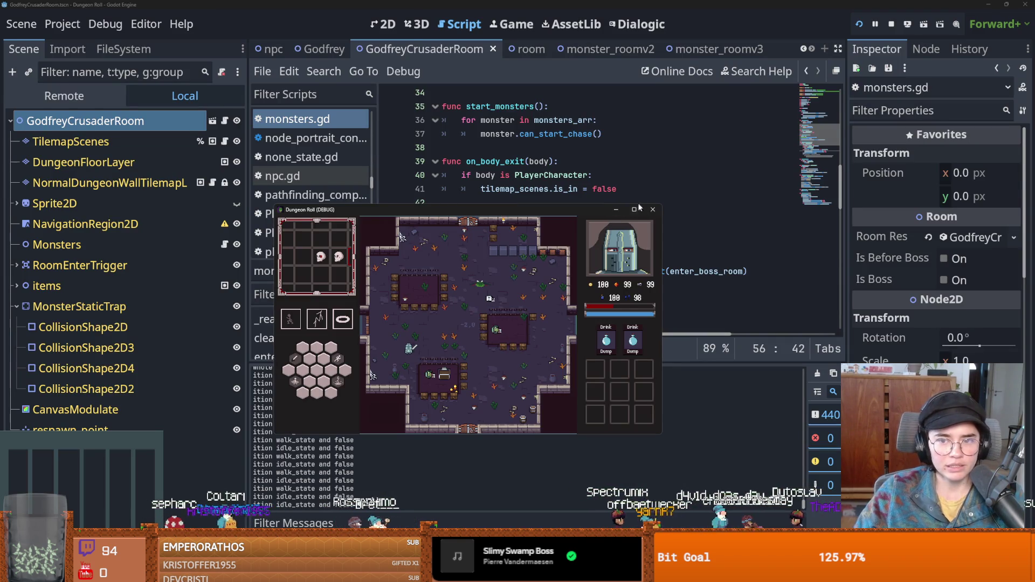
- Stop the debug run with F8 and save from the monsters.gd script editor
key("F8")
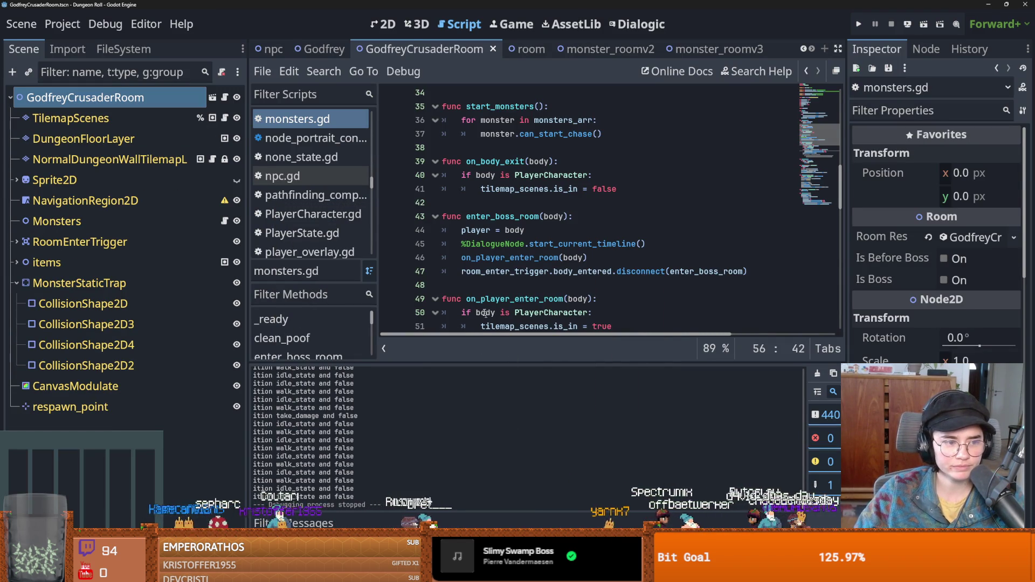
left_click(518, 285)
key("ctrl+s")
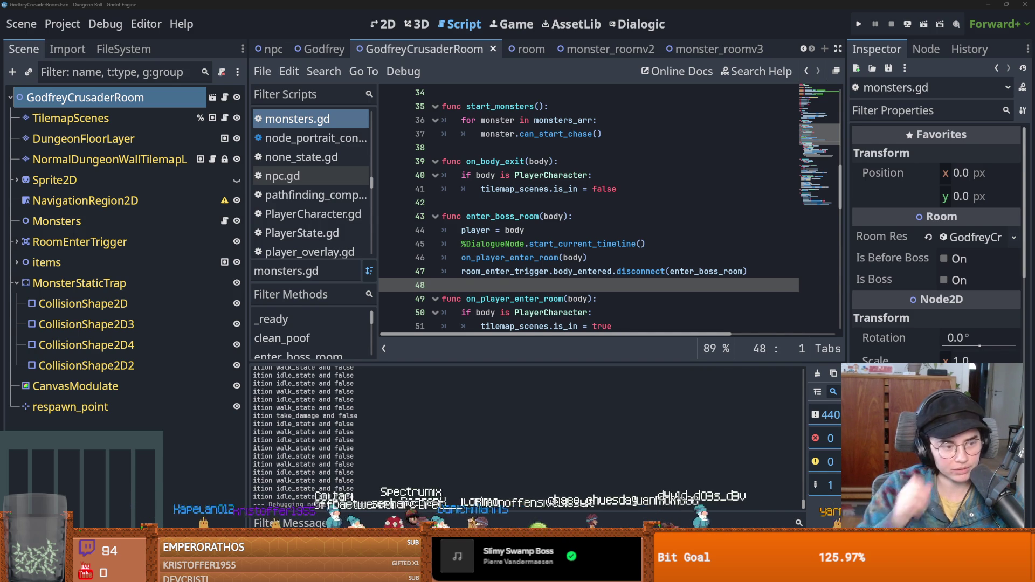
- Filter the FileSystem dock for 'cover' and preview CoverImage2.png
left_click(123, 49)
left_click(108, 95)
type("cover")
left_click(93, 226)
left_click(96, 227)
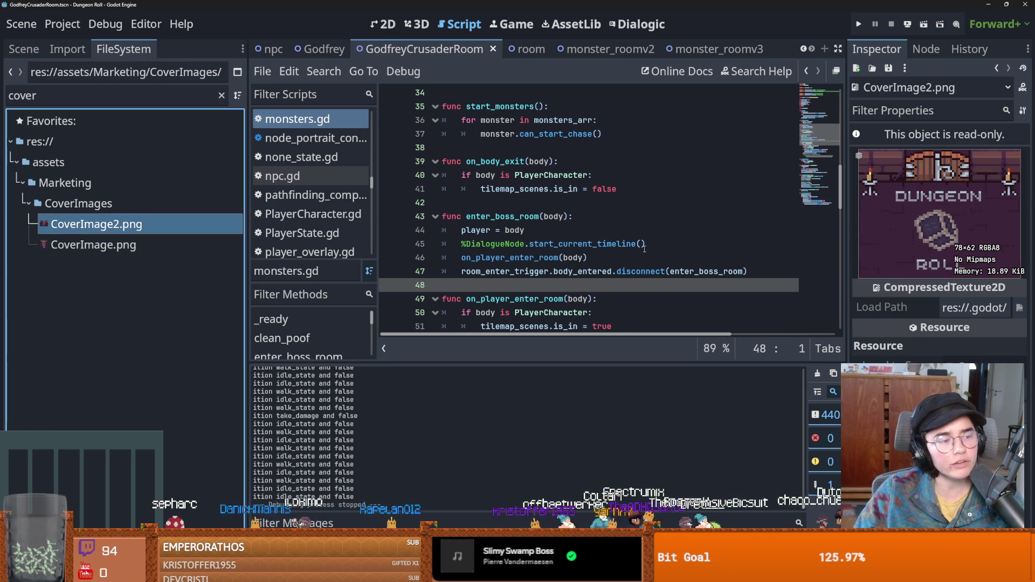
- Return to monsters.gd around lines 41–44, save the scene, and switch to the browser
left_click(549, 232)
key("ctrl+s")
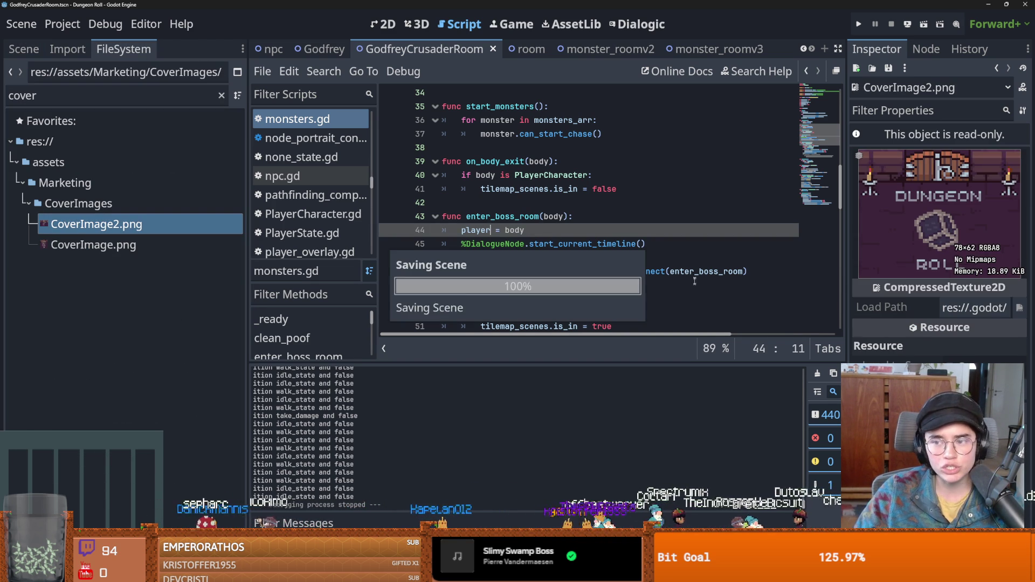
left_click(539, 190)
left_click(578, 204)
key("ctrl+s")
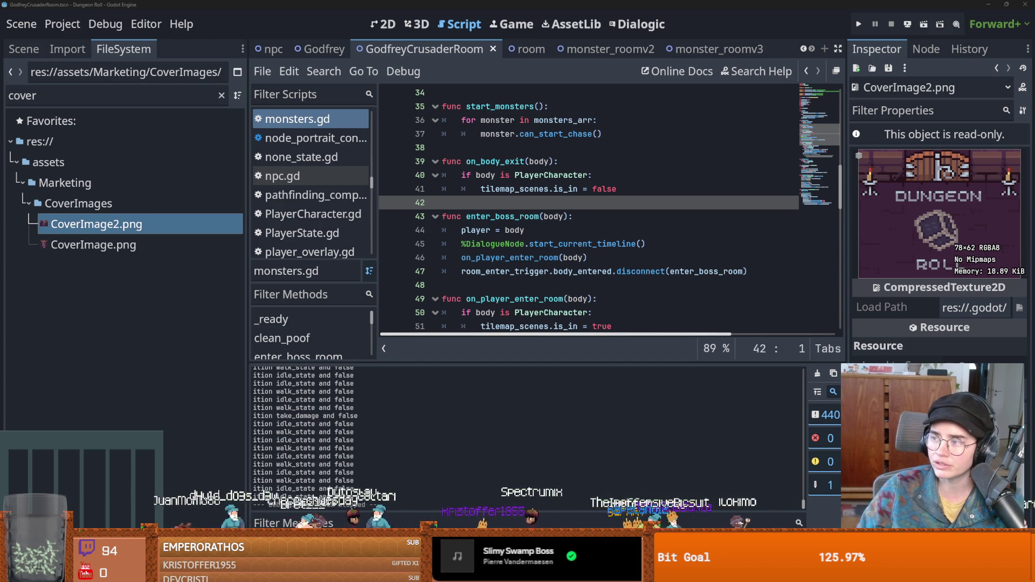
key("alt+Tab")
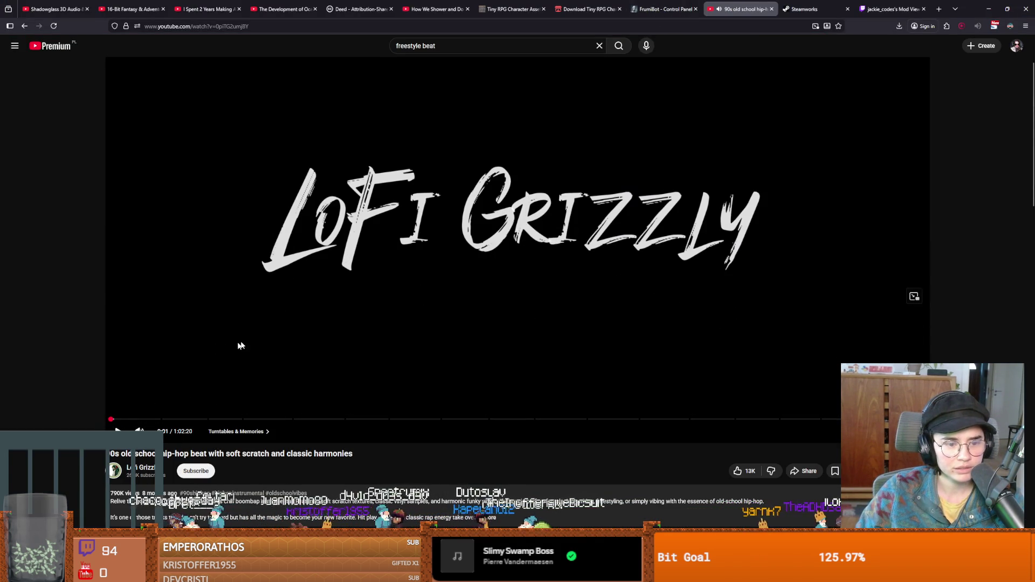
- Play the 90s old school hip-hop beat video and make it full screen
left_click(335, 350)
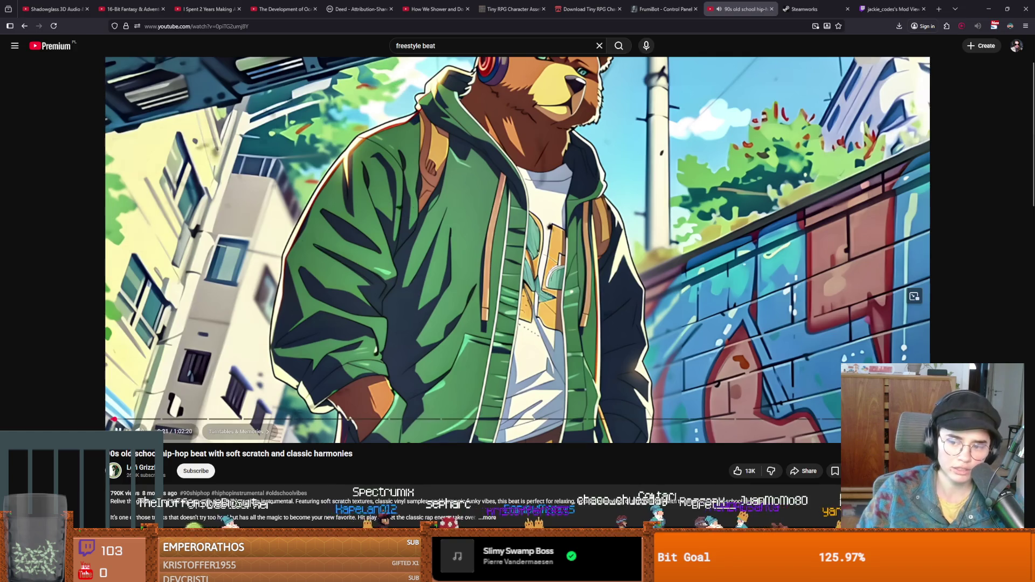
key("f")
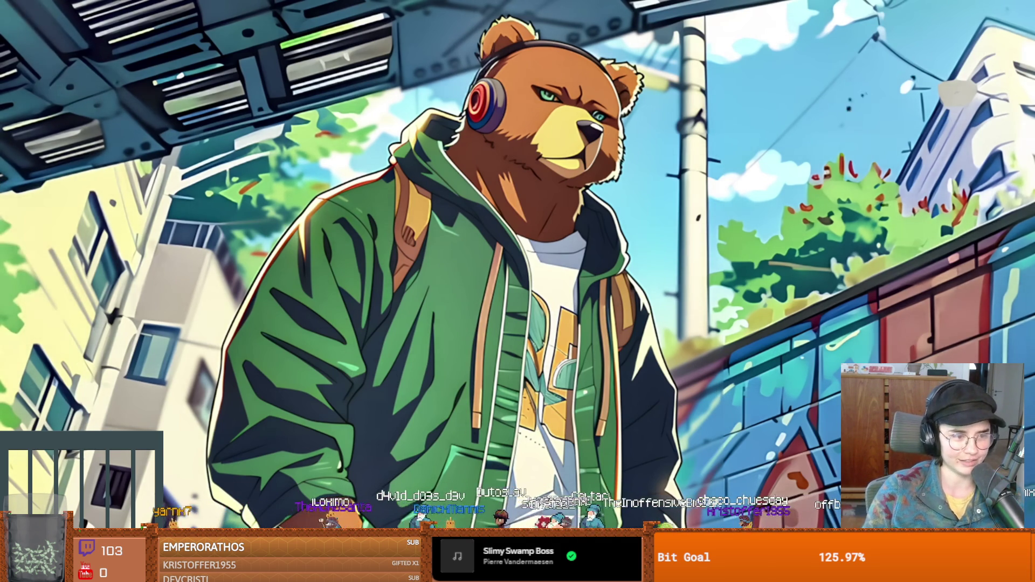
- Toggle playback of the fullscreen hip-hop beat video and exit fullscreen with Esc
mouse_move(641, 384)
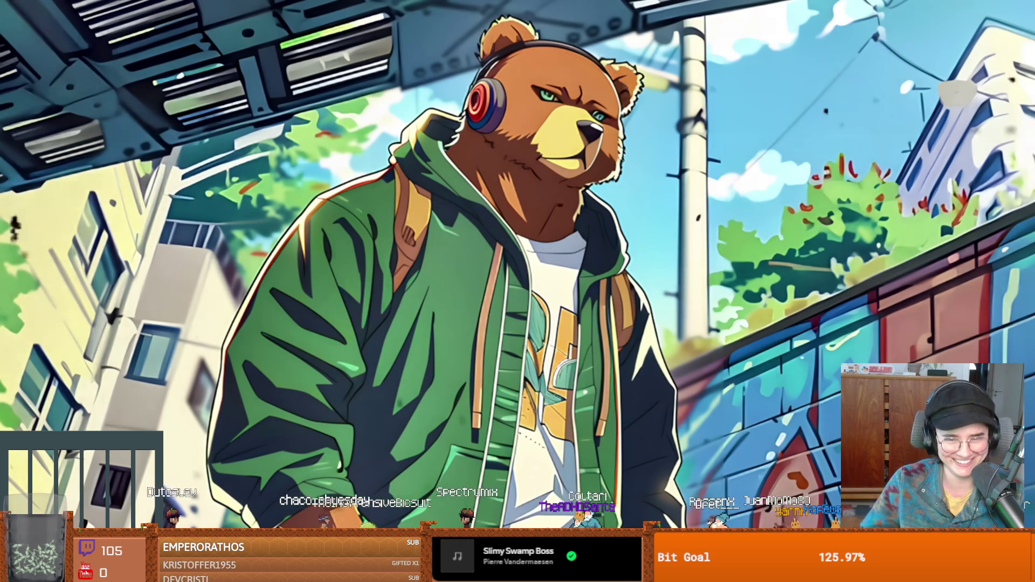
mouse_move(538, 371)
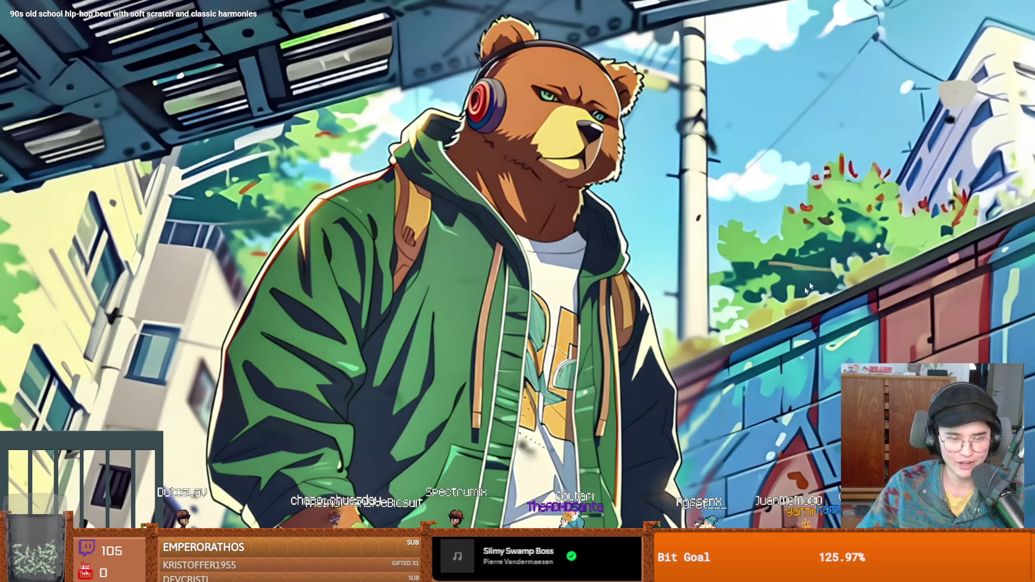
left_click(440, 312)
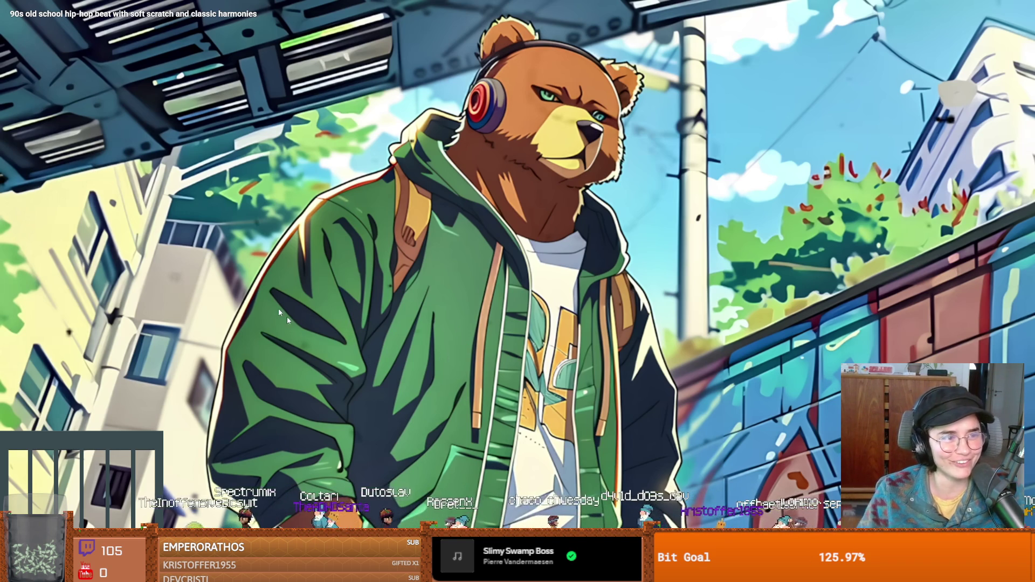
key("Escape")
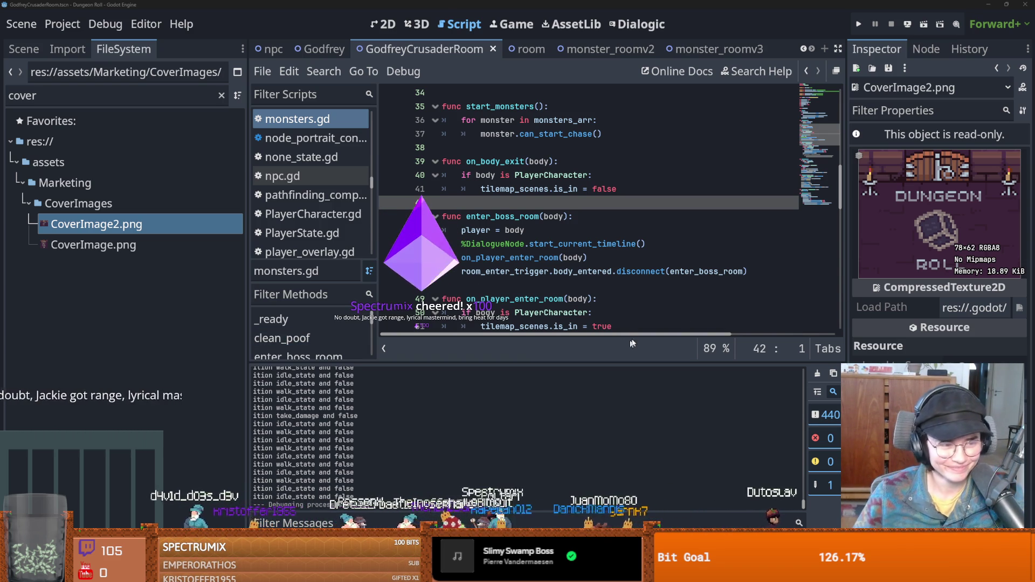
mouse_move(573, 270)
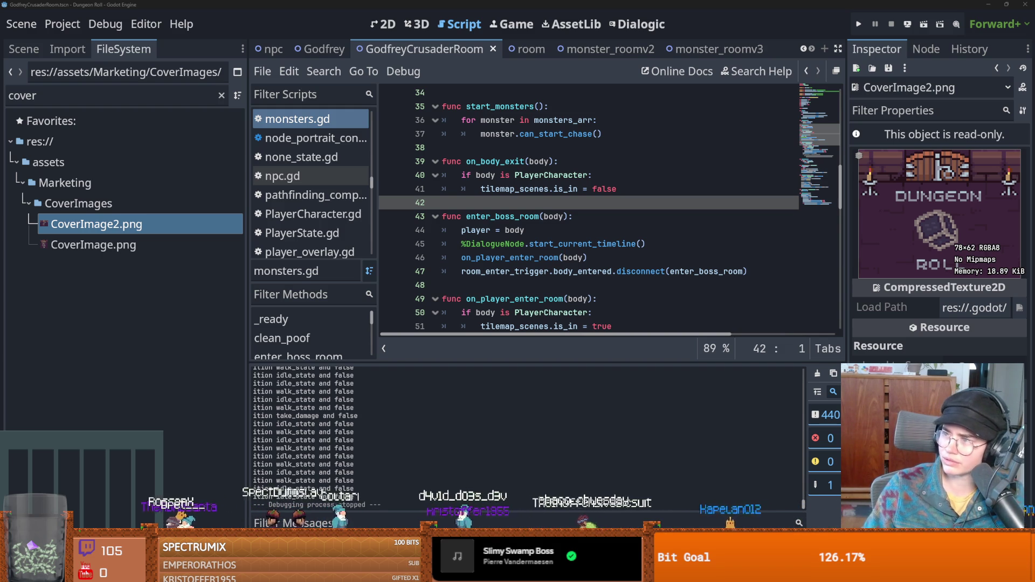
- Change the Freestyle Rap reward cost from 20000 to 15000, turn off Cooldown & Limits, and save
key("alt+Tab")
scroll(434, 334, "down", 1)
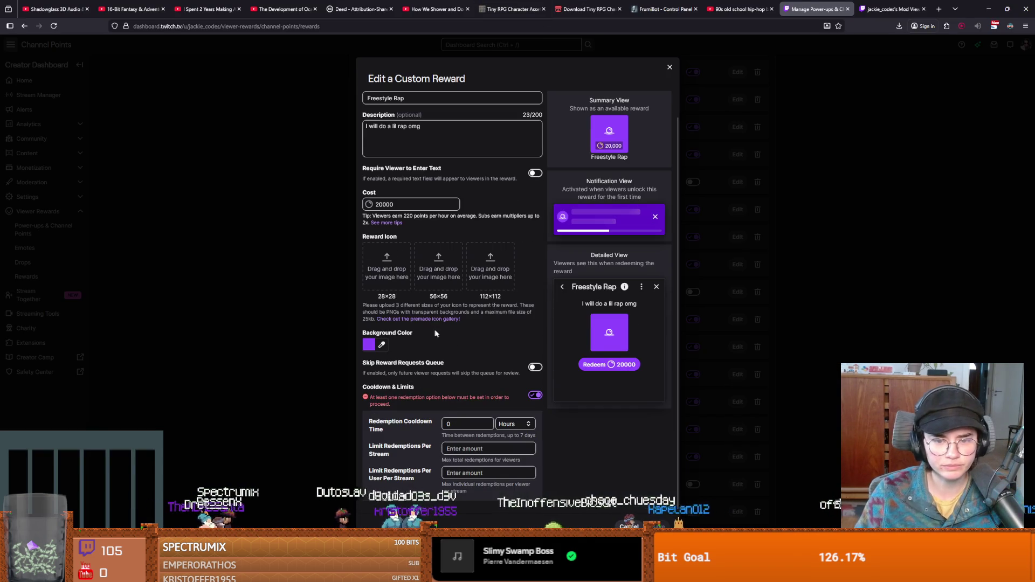
left_click(399, 205)
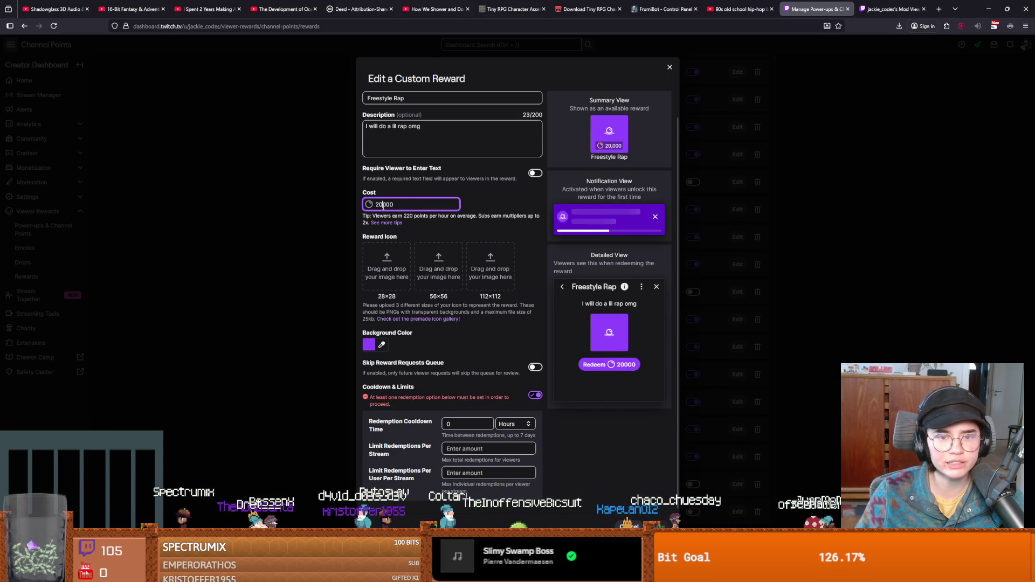
key("ctrl+a")
type("1500")
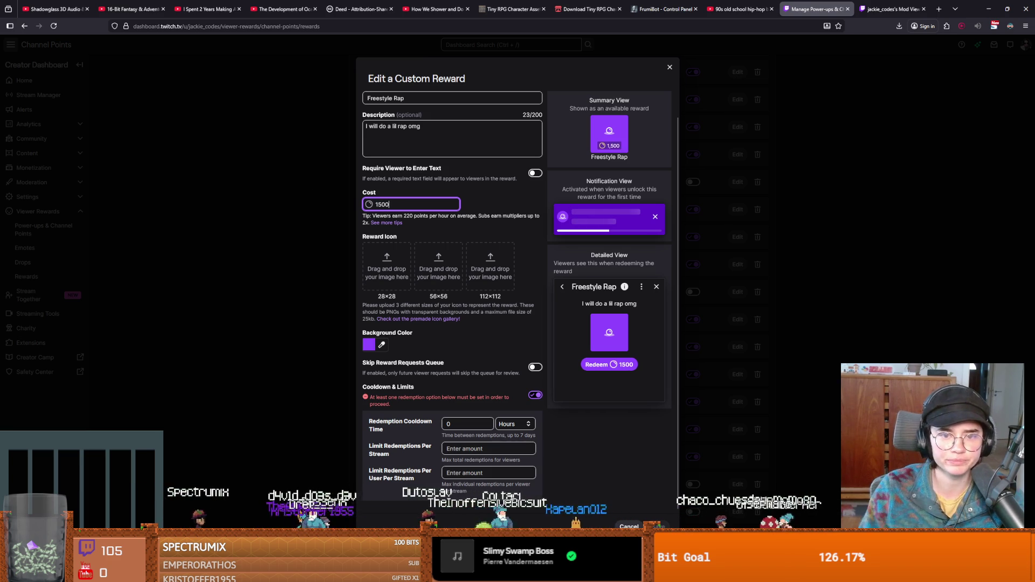
type("0")
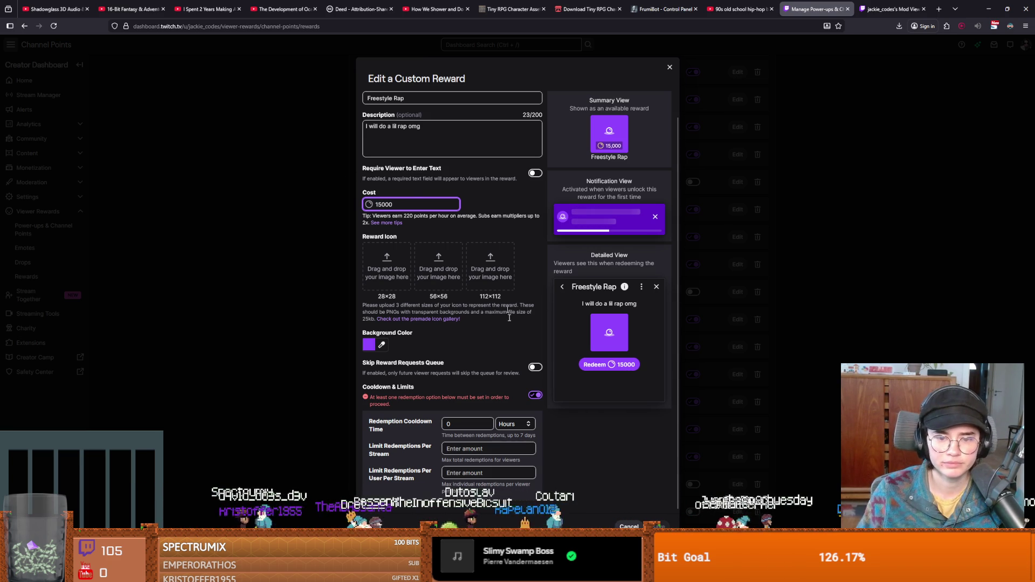
left_click(465, 425)
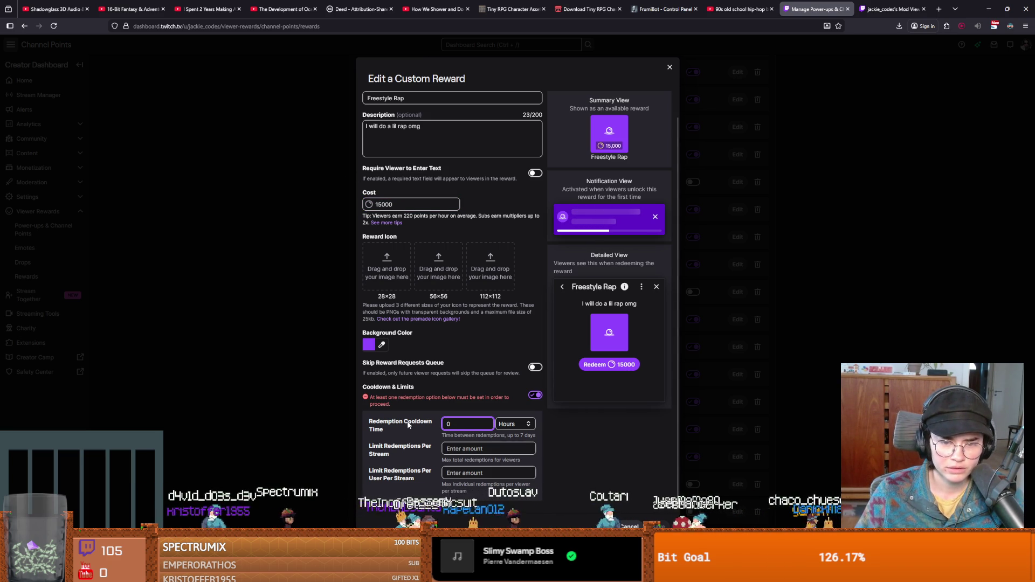
left_click(535, 396)
left_click(652, 518)
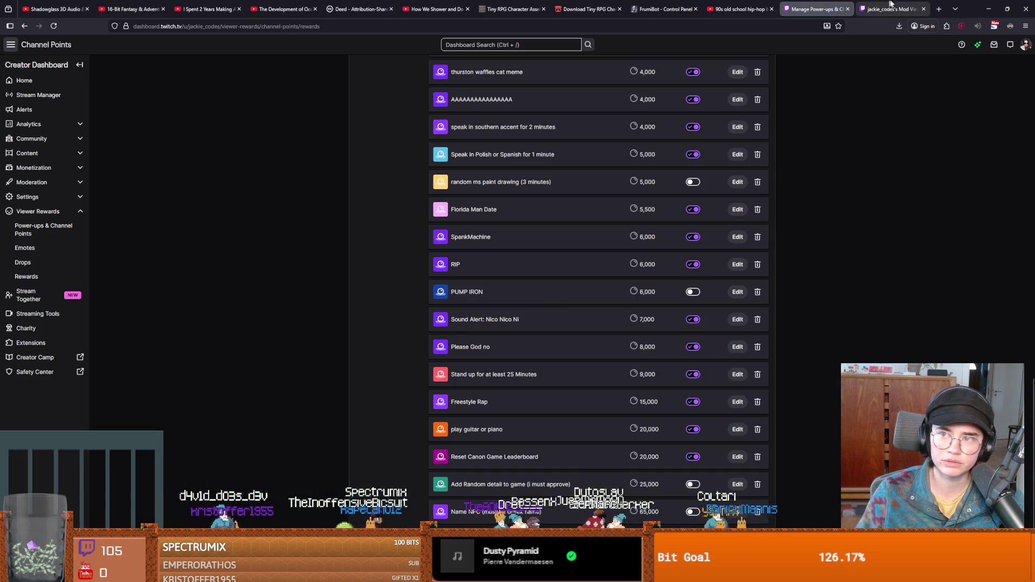
left_click(989, 8)
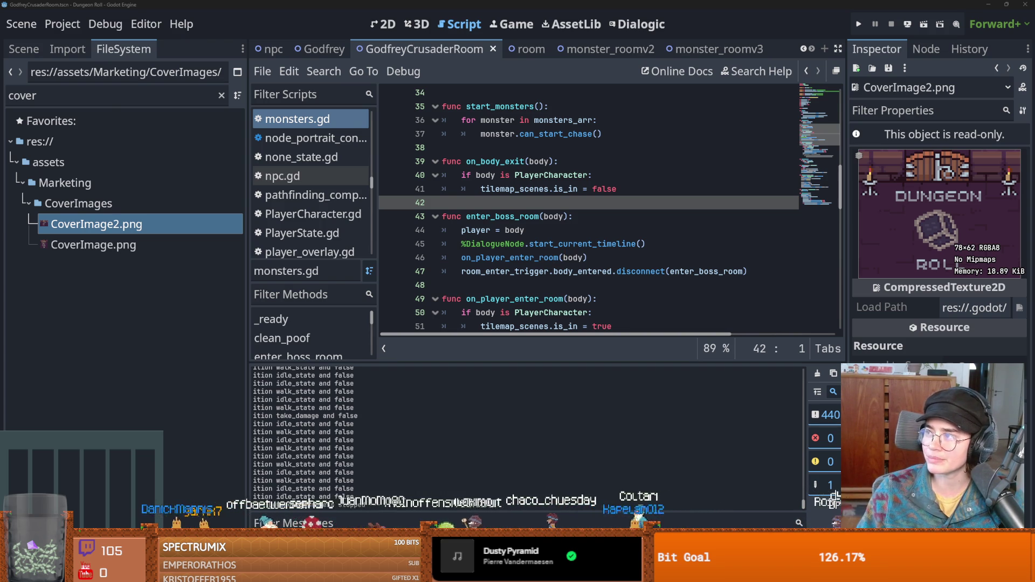
- Switch from Godot back to the browser showing the YouTube beat video
key("alt+Tab")
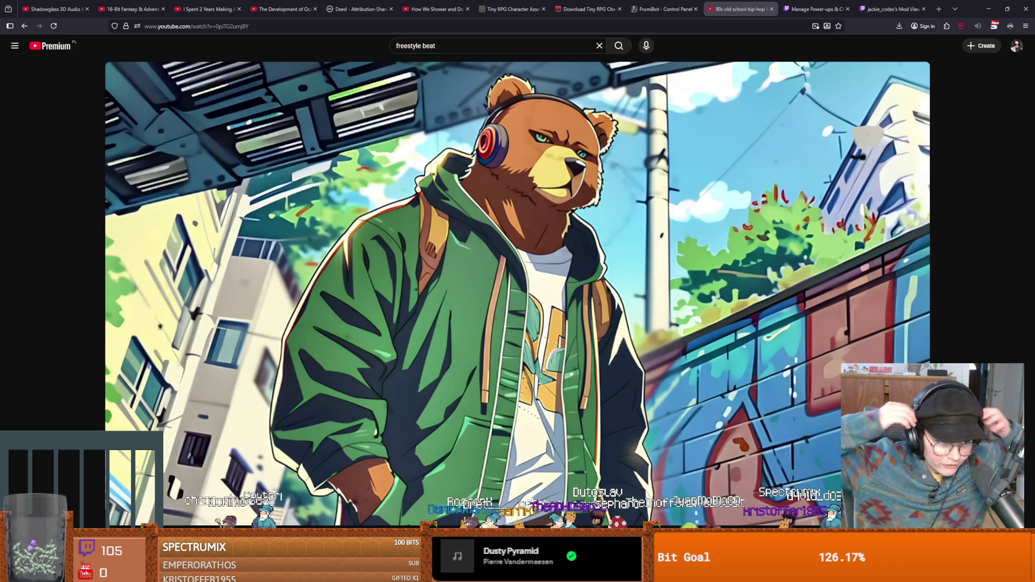
- Start the 90s old school hip-hop beat video playing on its watch page
mouse_move(421, 330)
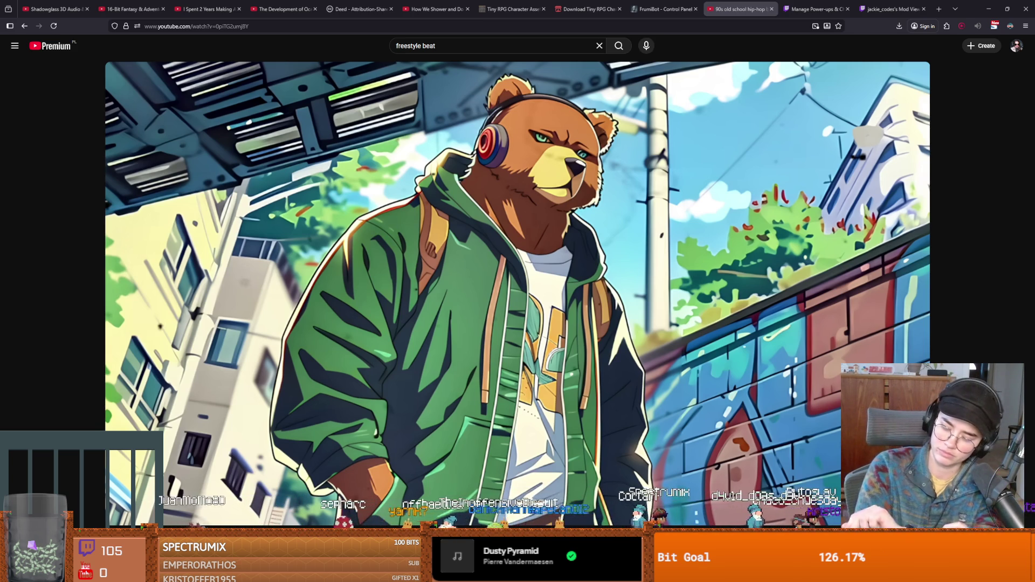
mouse_move(597, 270)
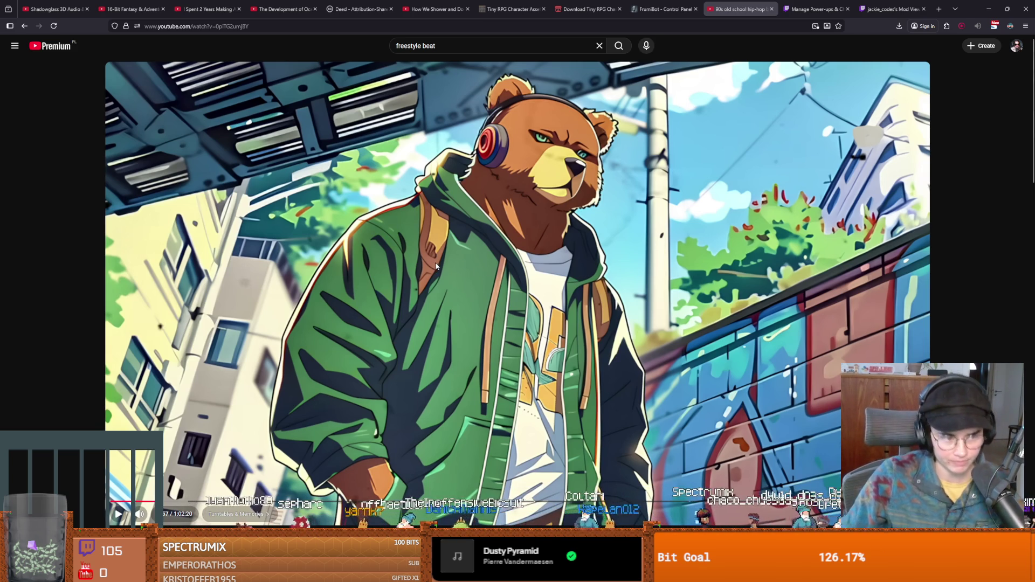
left_click(485, 272)
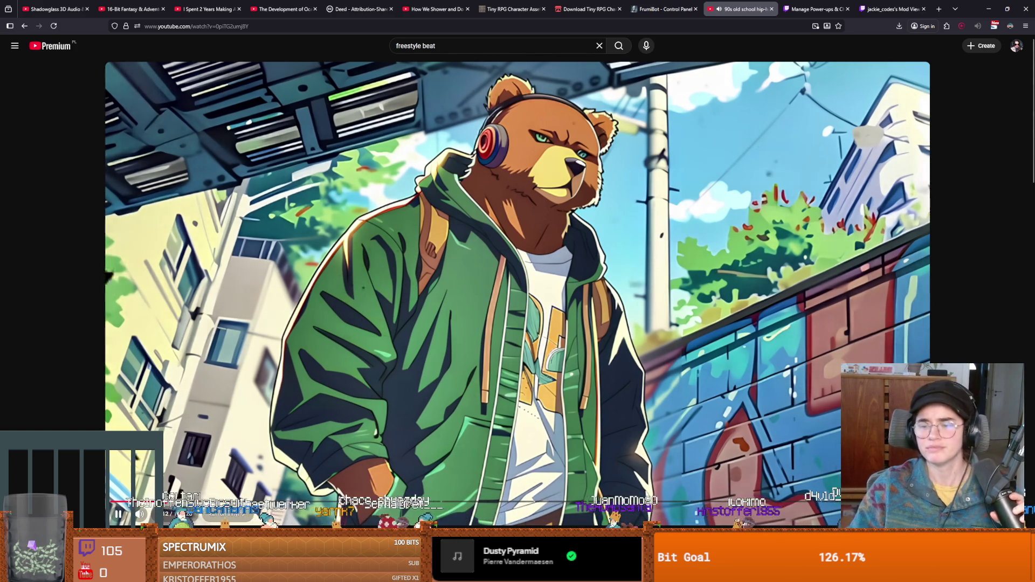
- Double-click the hip-hop beat video to play it full screen
double_click(809, 481)
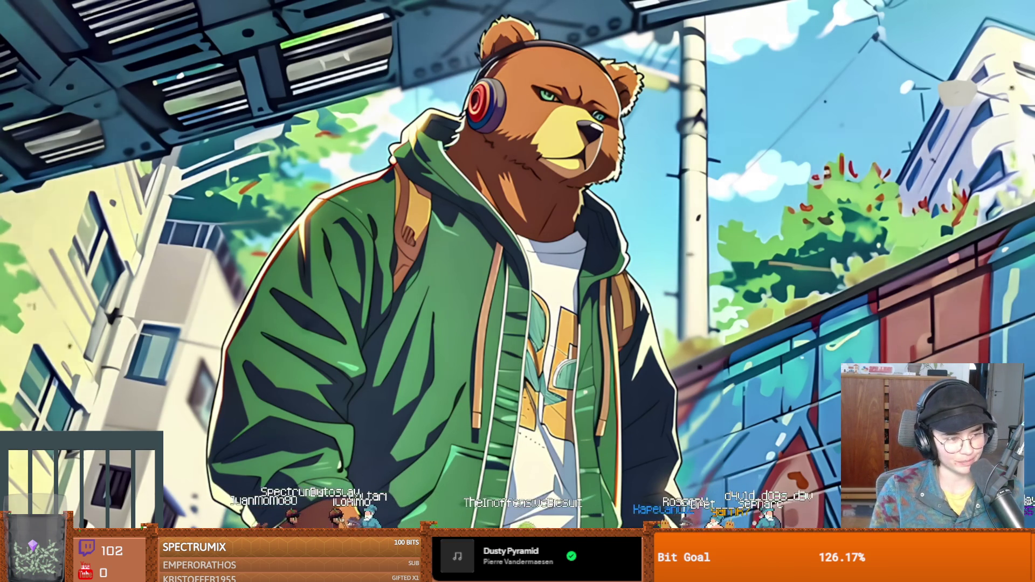
left_click(504, 361)
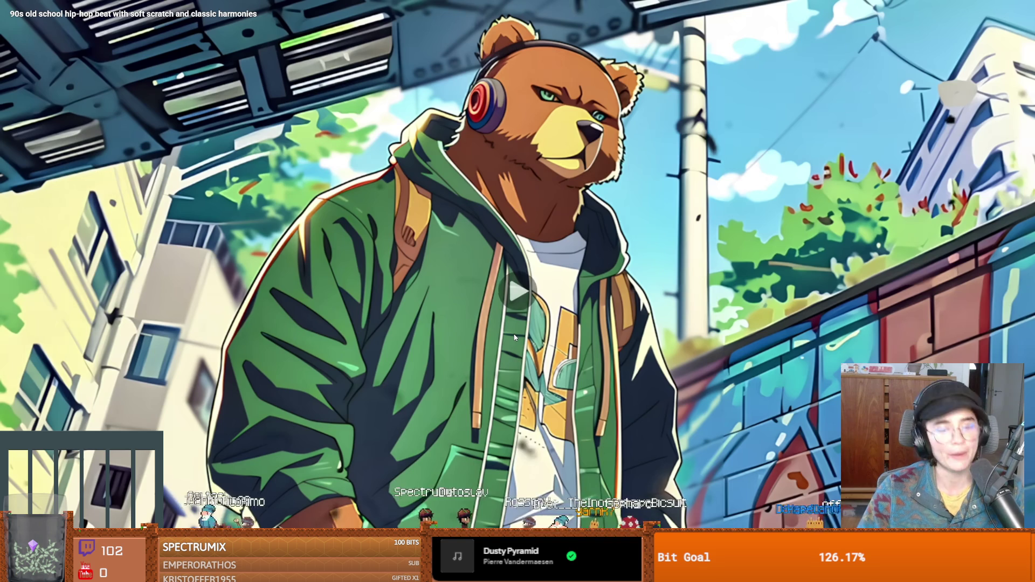
left_click(515, 338)
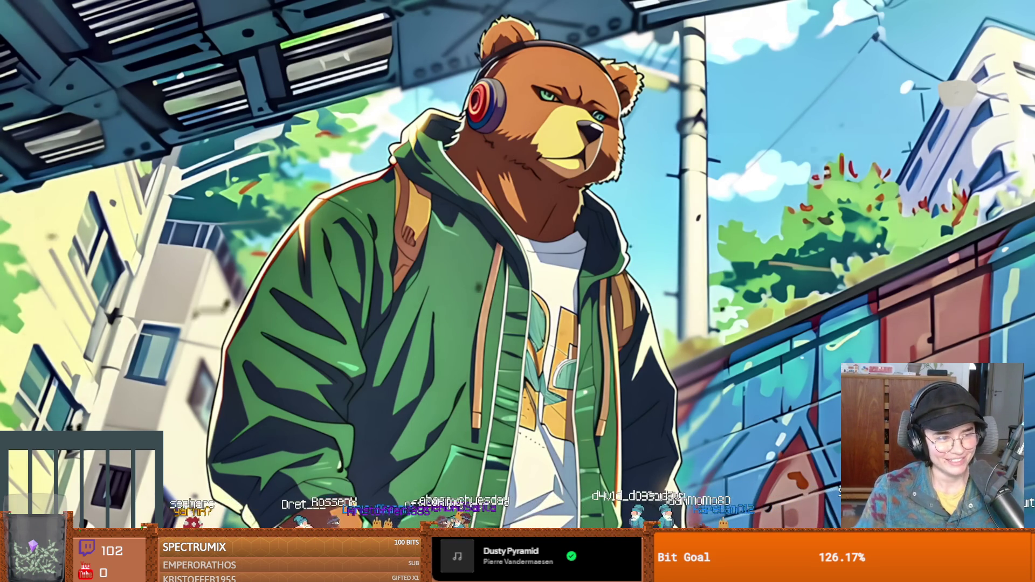
left_click(364, 397)
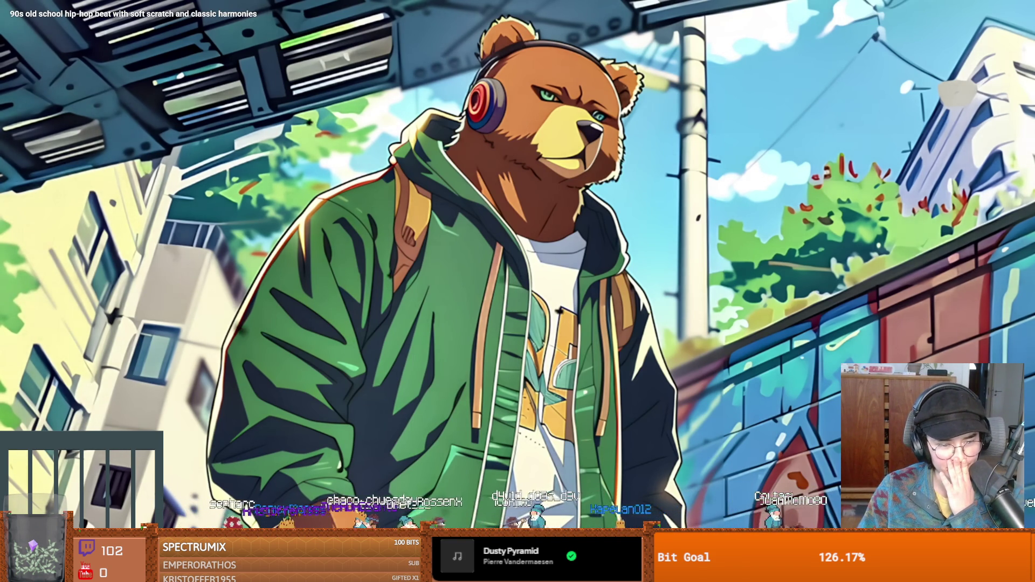
left_click(392, 459)
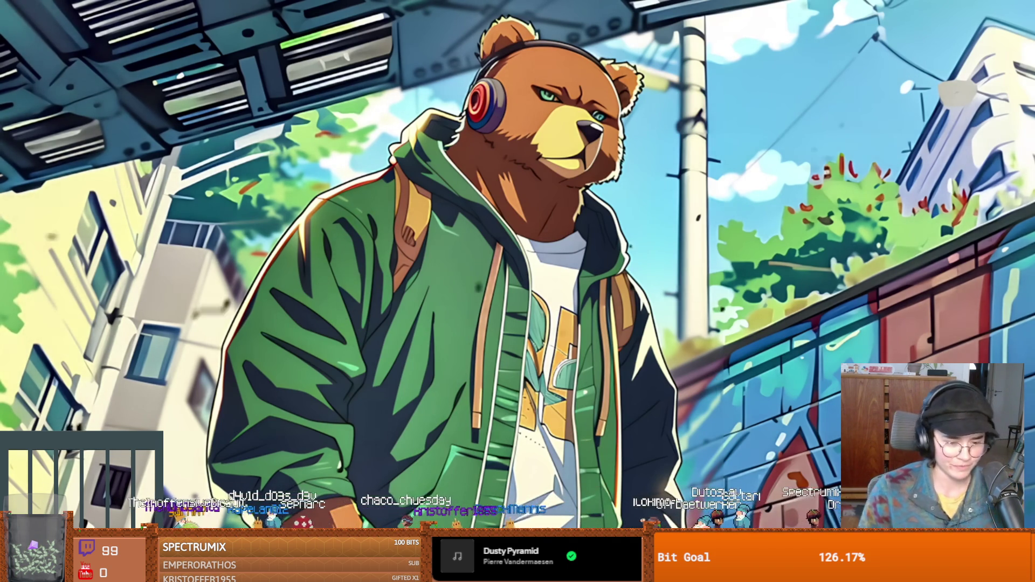
- Pause the fullscreen 90s old school hip-hop beat video
mouse_move(392, 419)
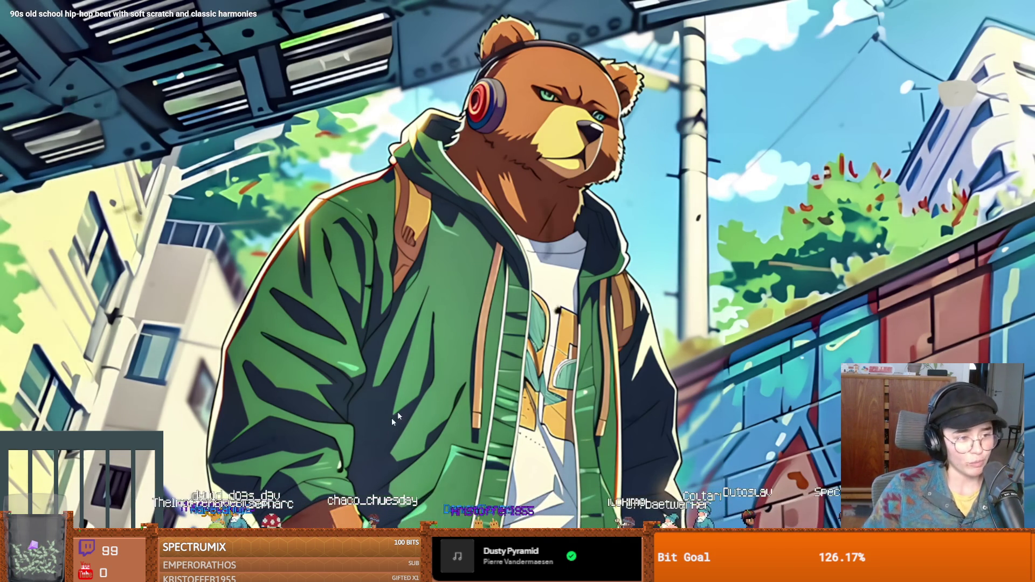
left_click(385, 336)
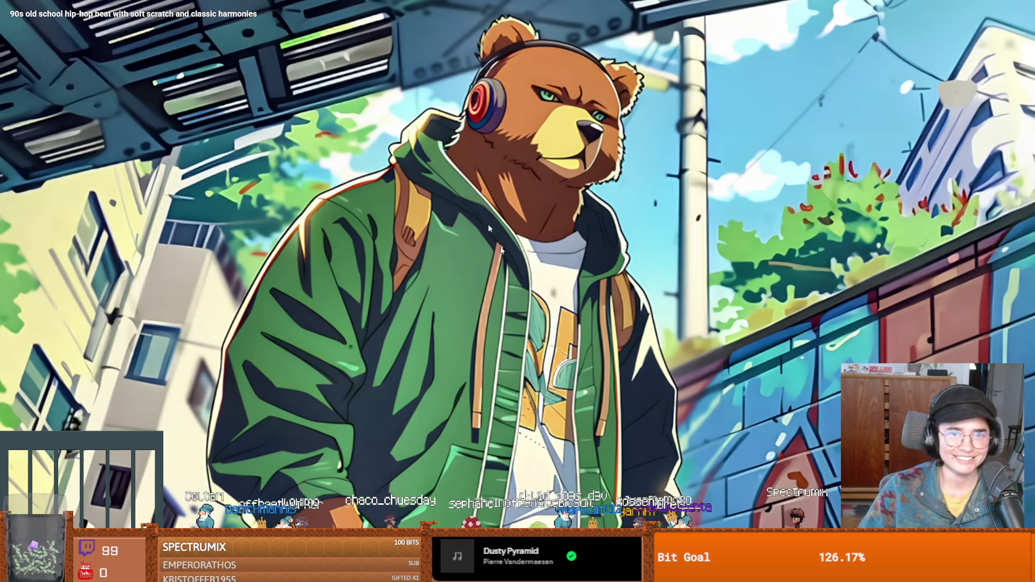
- Leave fullscreen YouTube playback and return to the Godot editor showing monsters.gd
key("Escape")
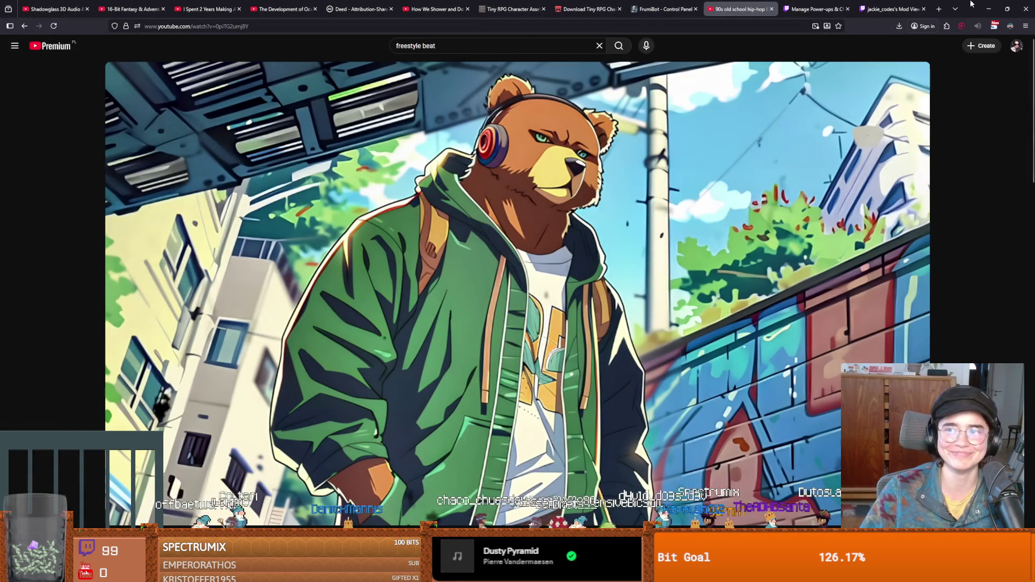
key("alt+Tab")
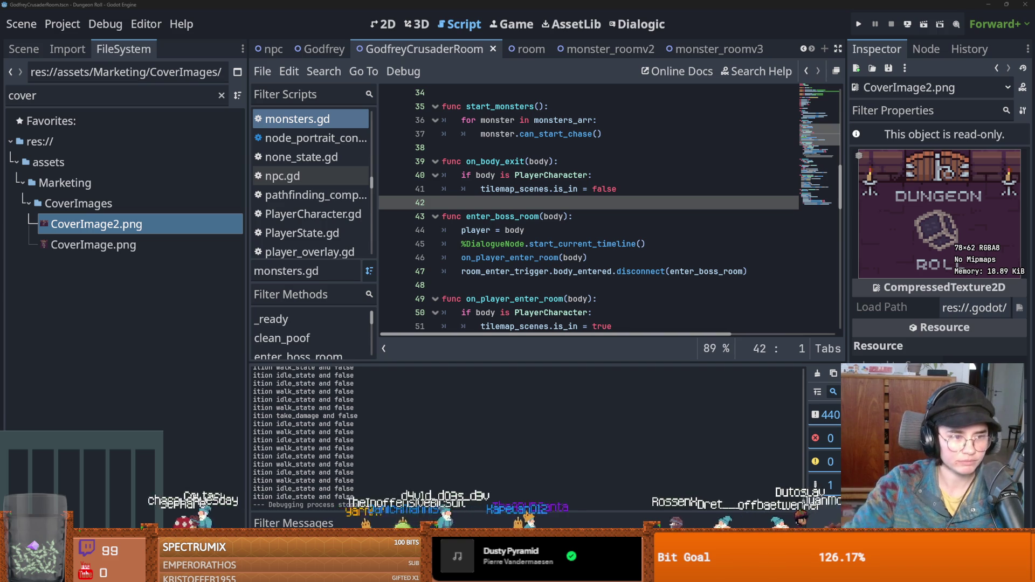
- Place the cursor after 'player = body' on line 44, then bring up the itch.io Jackie Jam #3 form
left_click(529, 235)
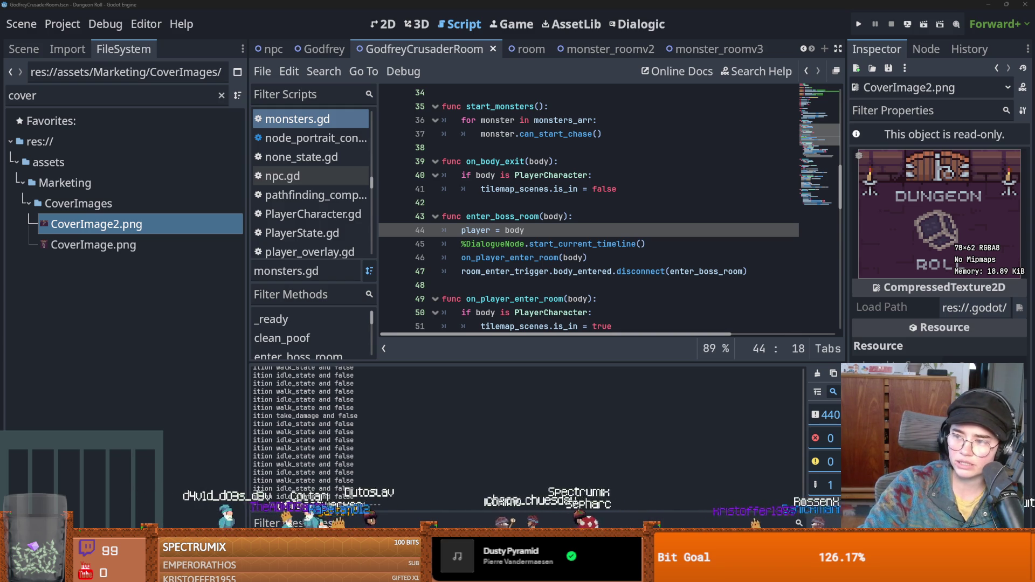
key("alt+Tab")
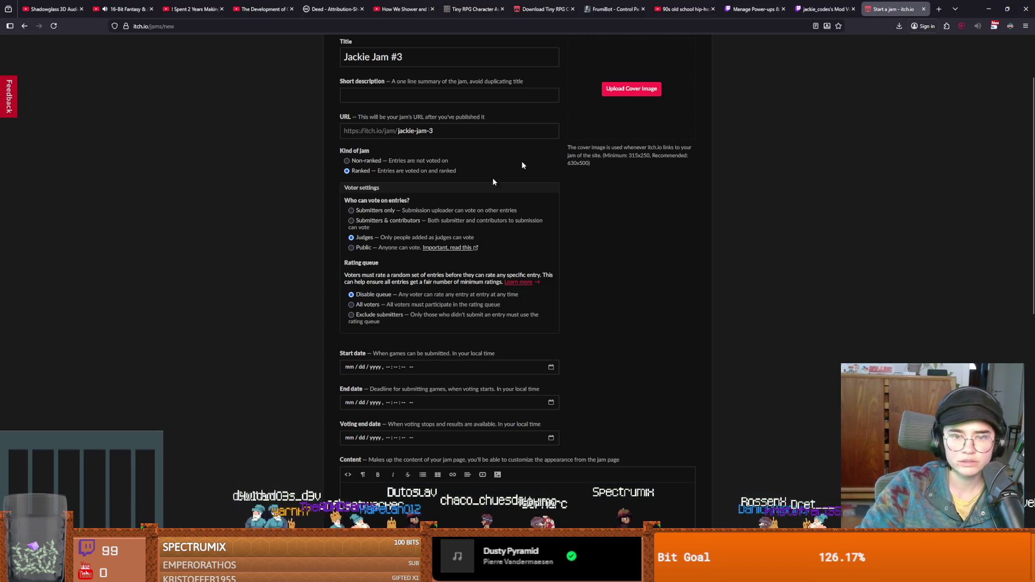
- Look over the form's Criteria, Fields and Options sections, then minimize the browser
scroll(338, 280, "down", 2)
scroll(407, 292, "down", 8)
scroll(368, 315, "up", 1)
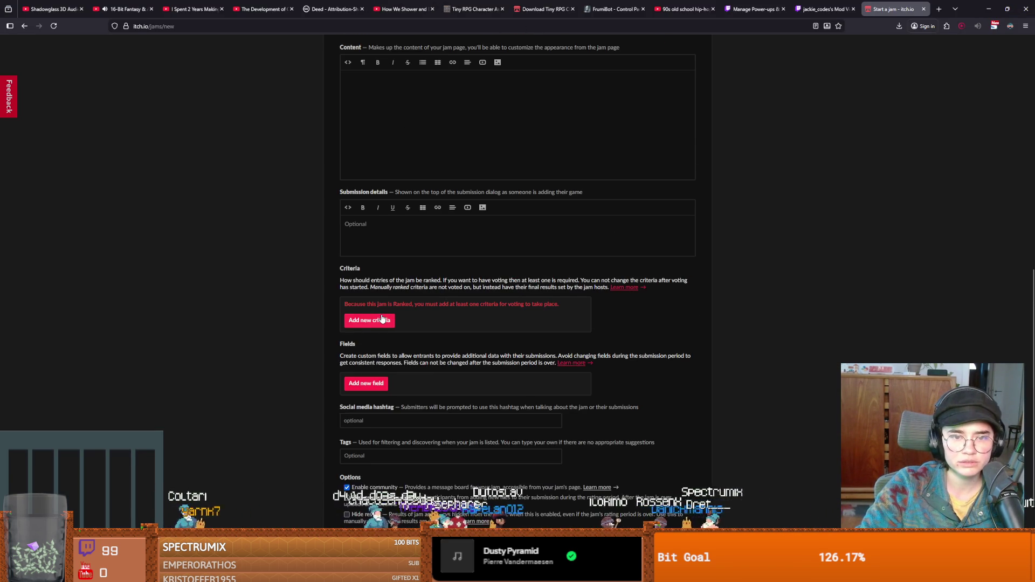
scroll(384, 307, "down", 2)
scroll(367, 324, "up", 3)
scroll(364, 387, "down", 3)
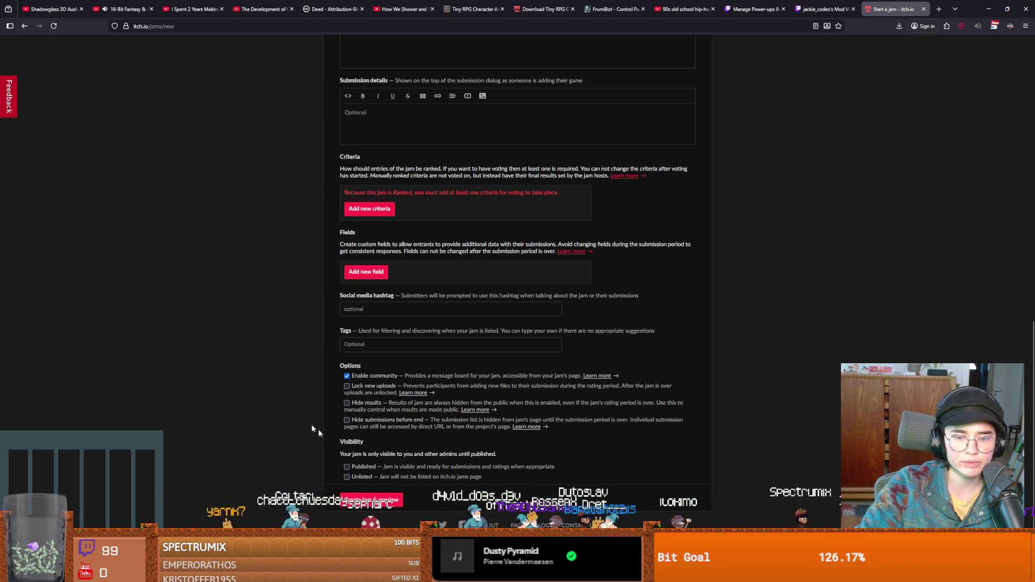
scroll(365, 478, "up", 1)
scroll(248, 412, "up", 15)
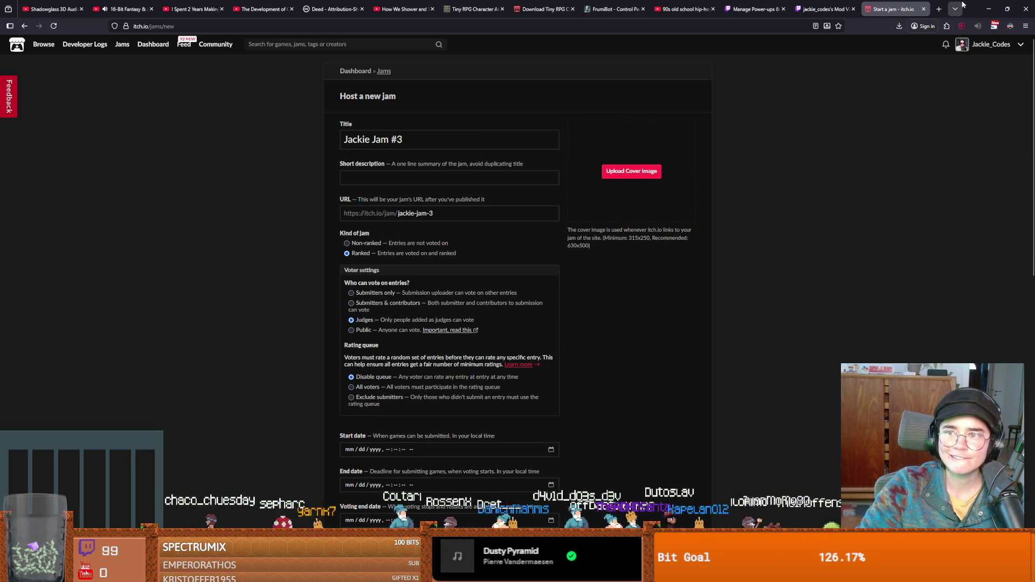
left_click(989, 8)
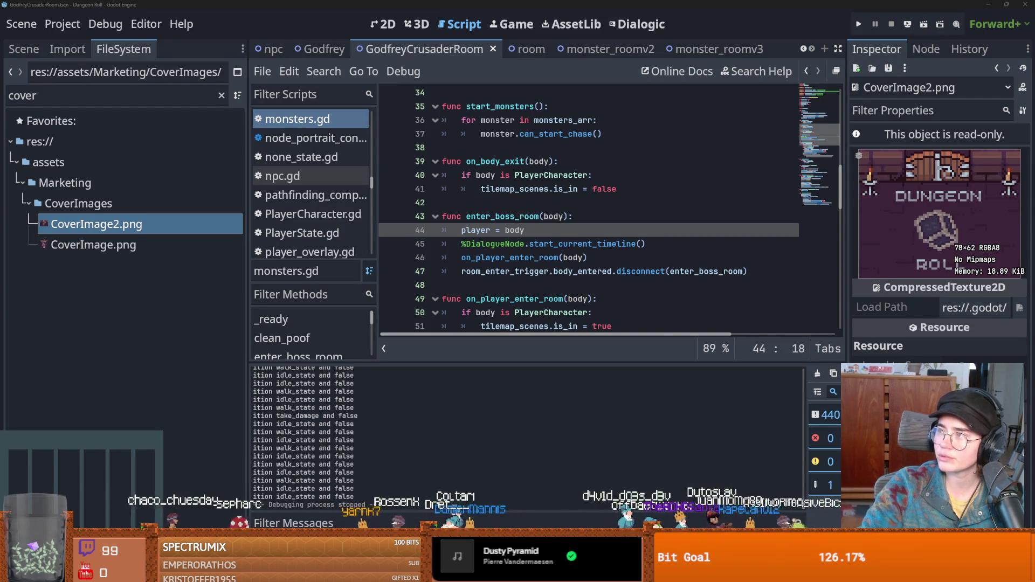
- Bring the itch.io Jackie Jam #3 new-jam form back from Godot
key("alt+Tab")
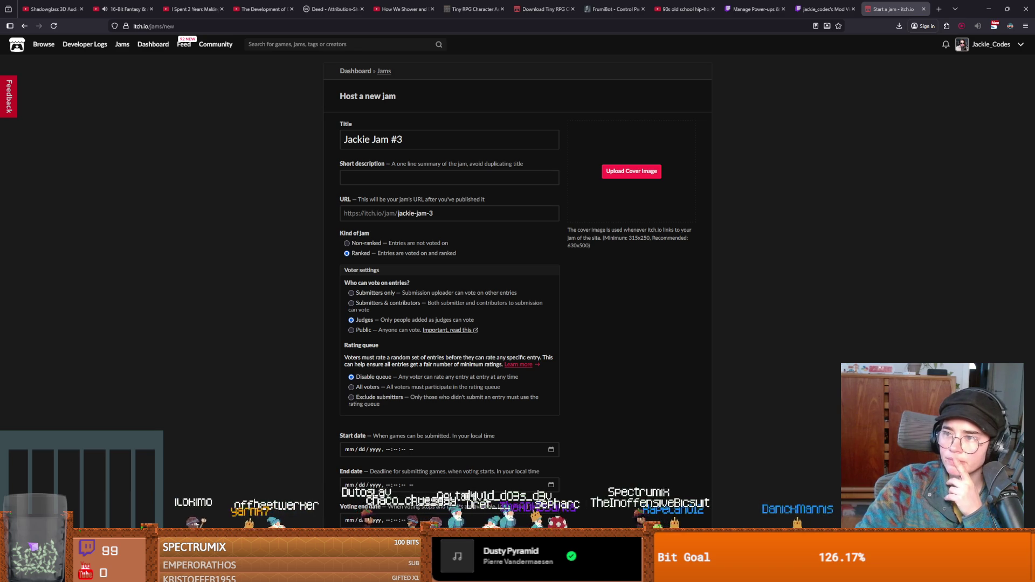
- Save the Jackie Codes Game Jam #2 banner image, then return to the Start a jam form
key("alt+Tab")
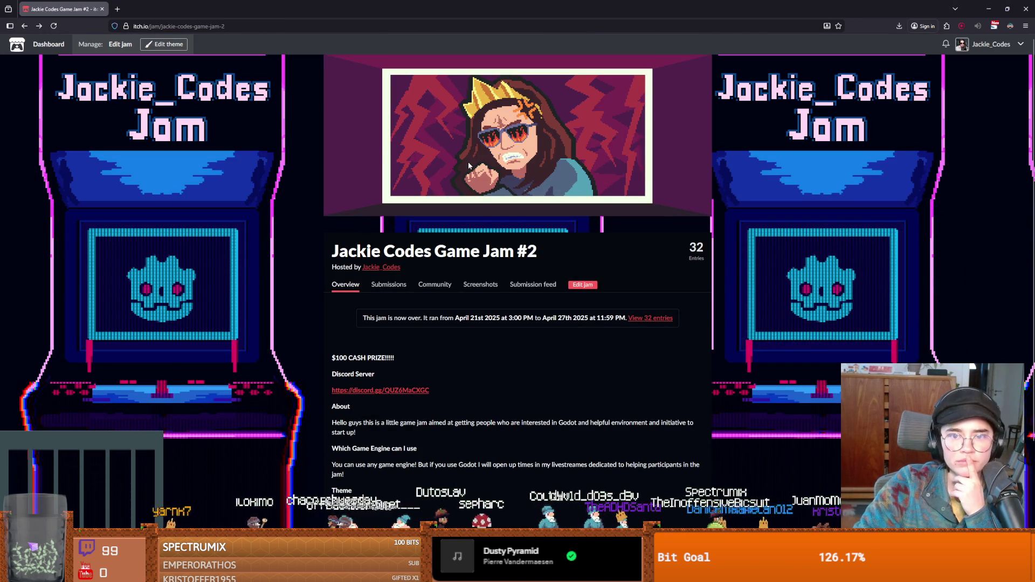
right_click(469, 166)
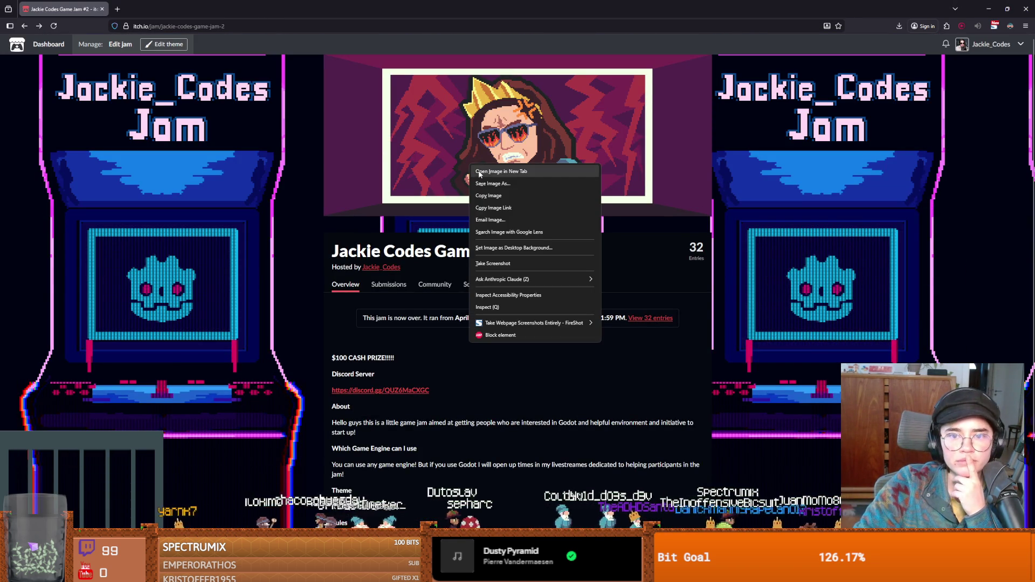
left_click(491, 182)
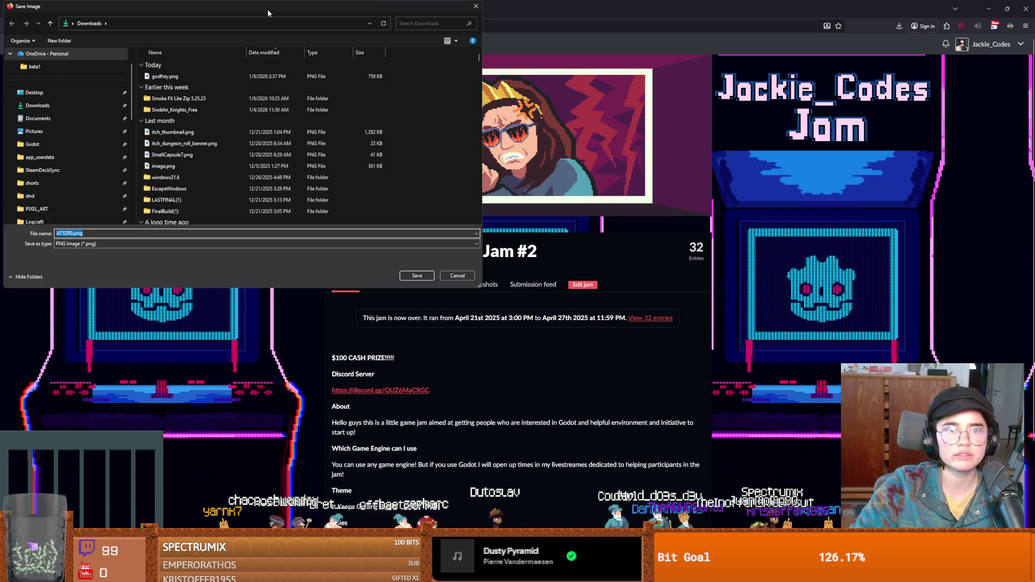
key("Return")
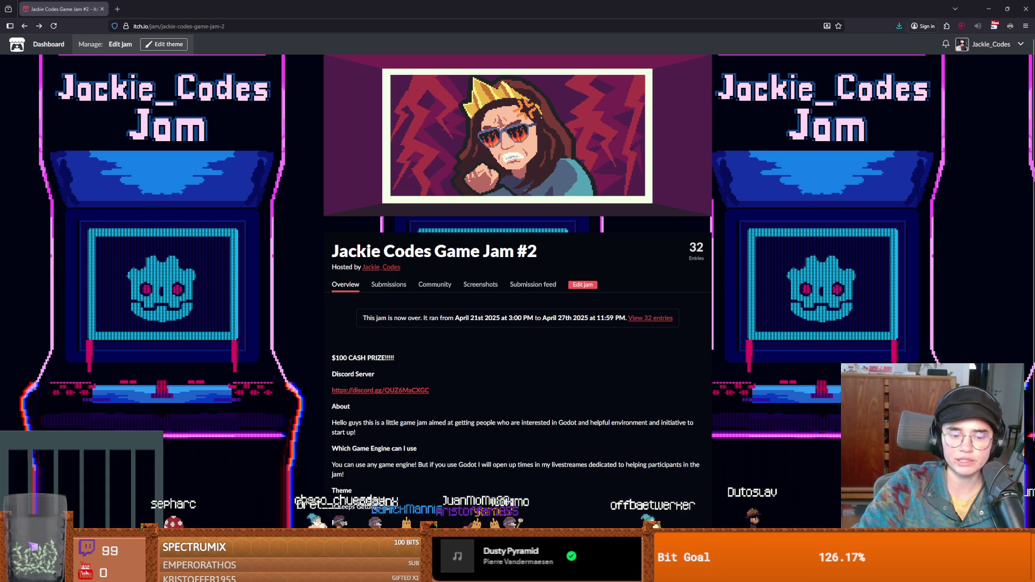
mouse_move(291, 573)
left_click(245, 515)
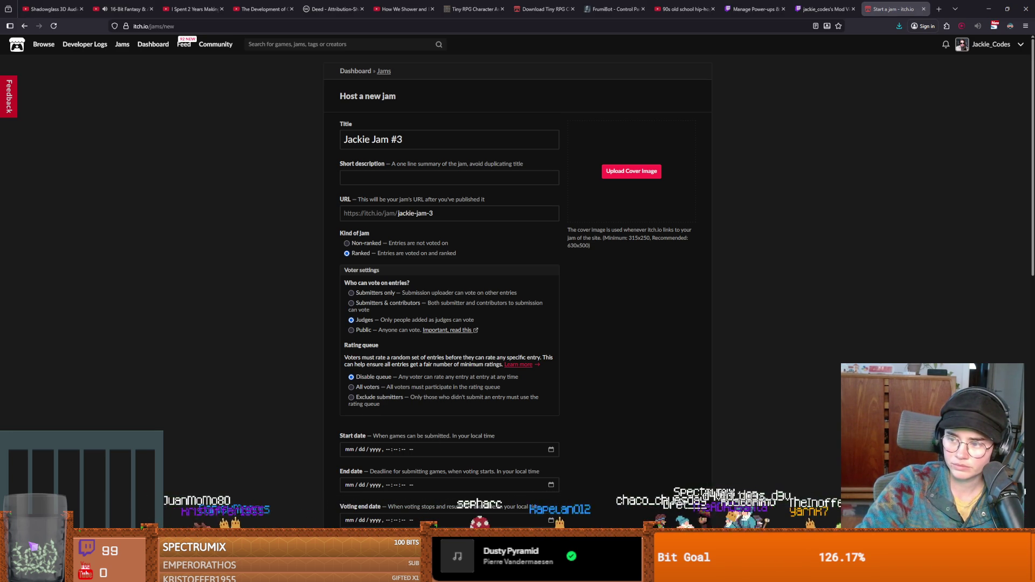
key("alt+Tab")
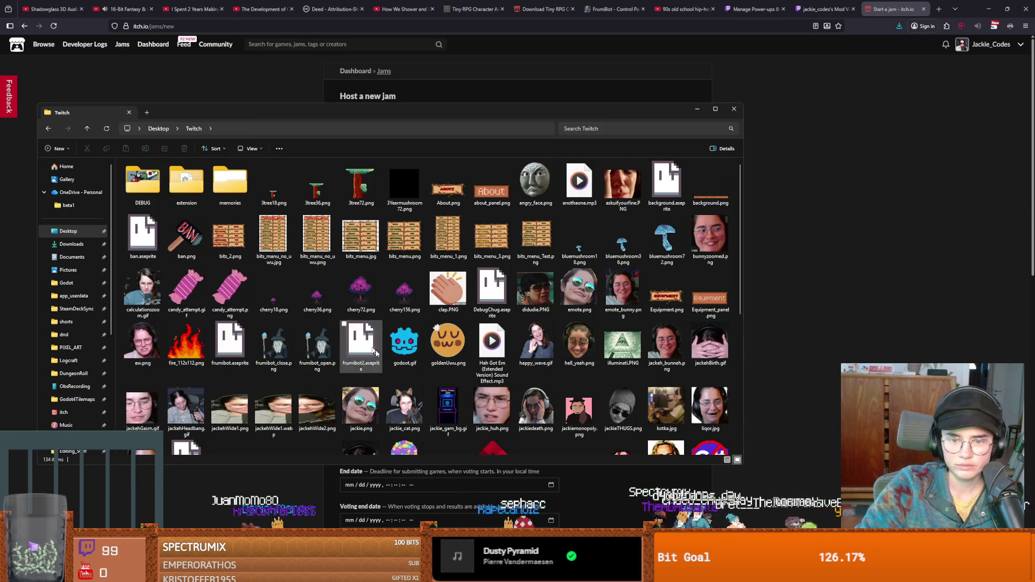
scroll(432, 398, "down", 5)
scroll(432, 398, "up", 5)
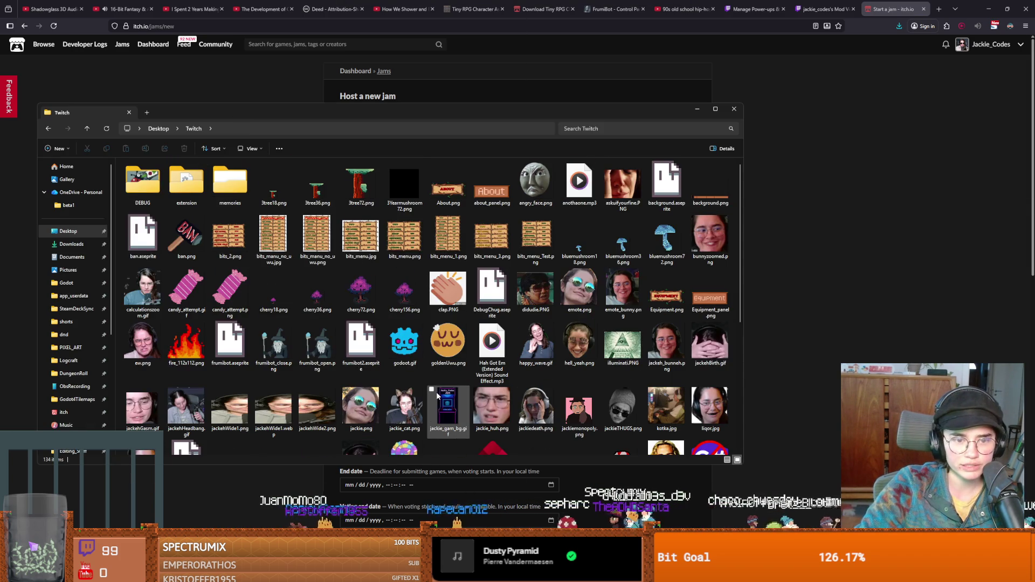
scroll(438, 397, "down", 3)
scroll(438, 397, "up", 3)
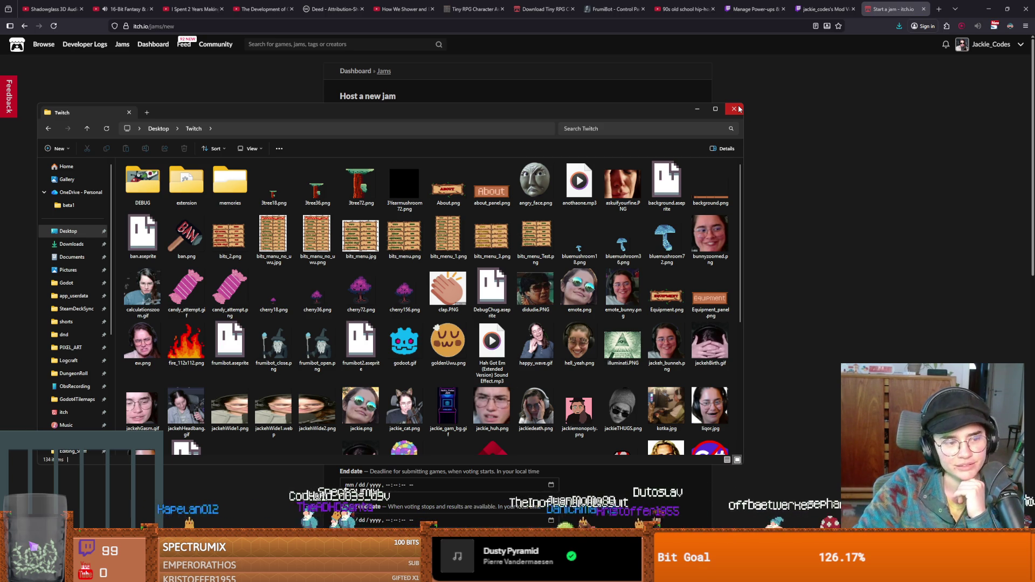
left_click(734, 109)
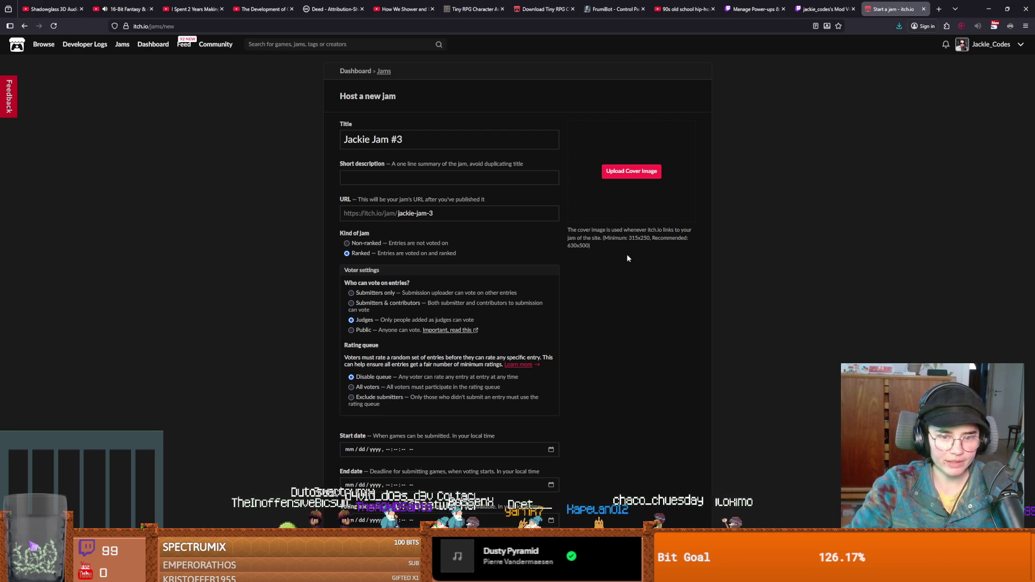
- Add a new empty judging criterion in the form's Criteria section
scroll(392, 359, "down", 8)
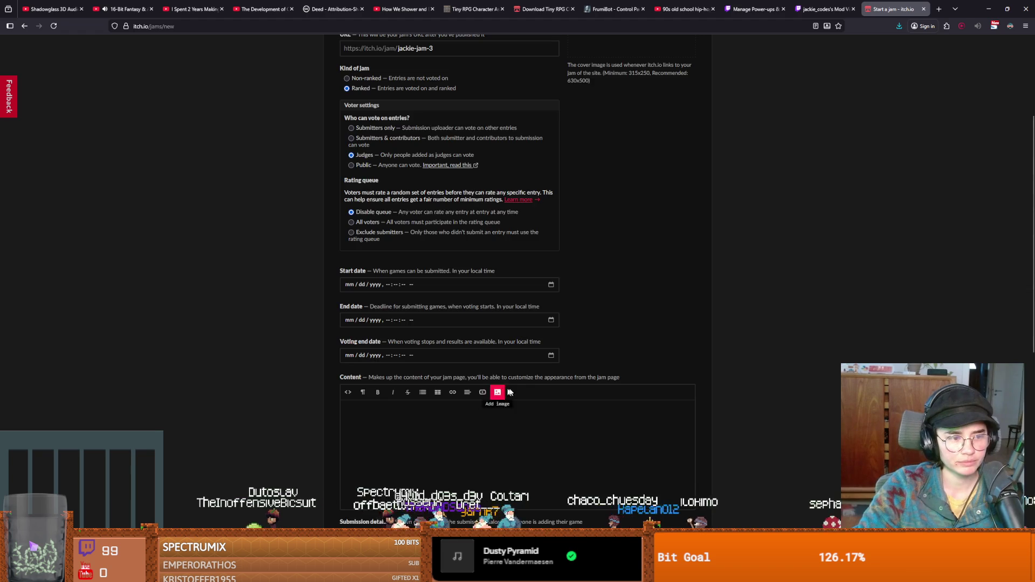
scroll(294, 342, "up", 1)
scroll(312, 342, "down", 4)
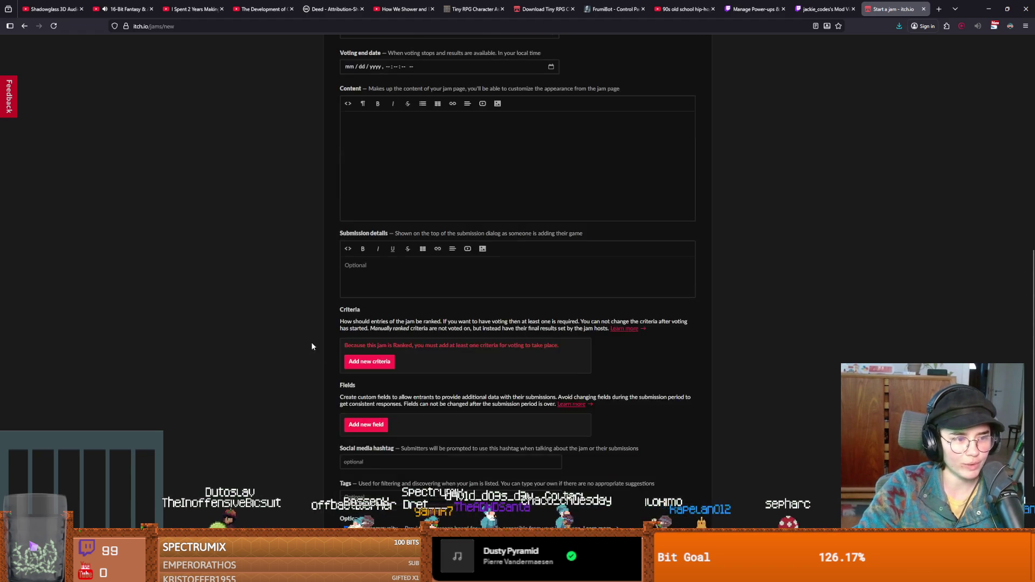
scroll(394, 353, "up", 3)
scroll(395, 354, "up", 1)
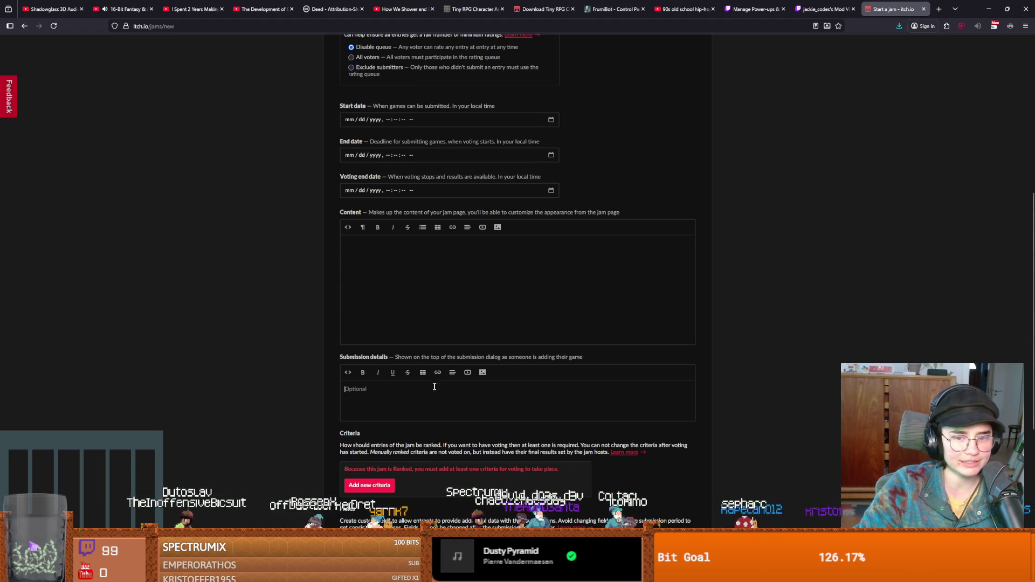
scroll(487, 309, "down", 3)
scroll(463, 357, "down", 3)
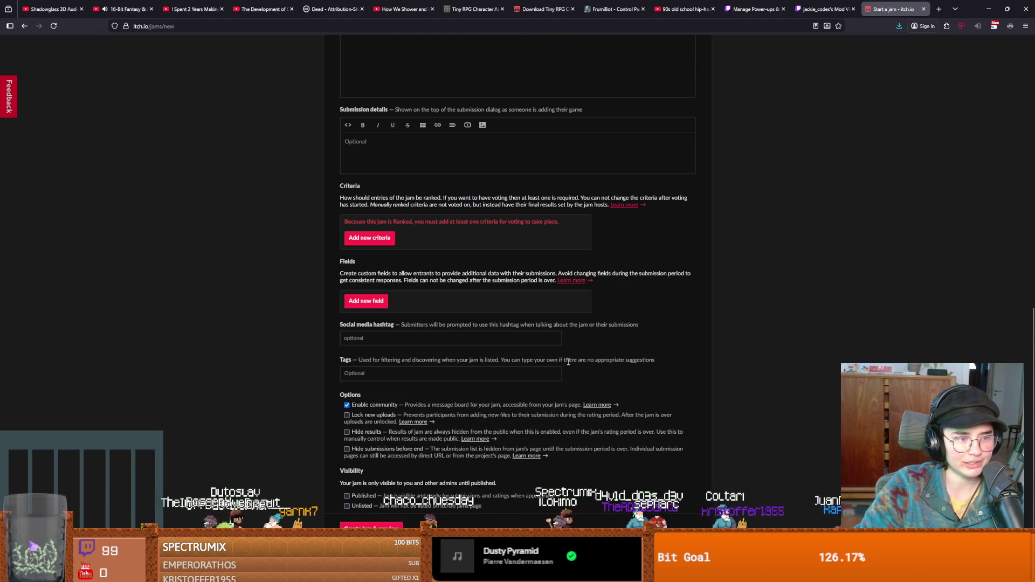
scroll(280, 343, "down", 1)
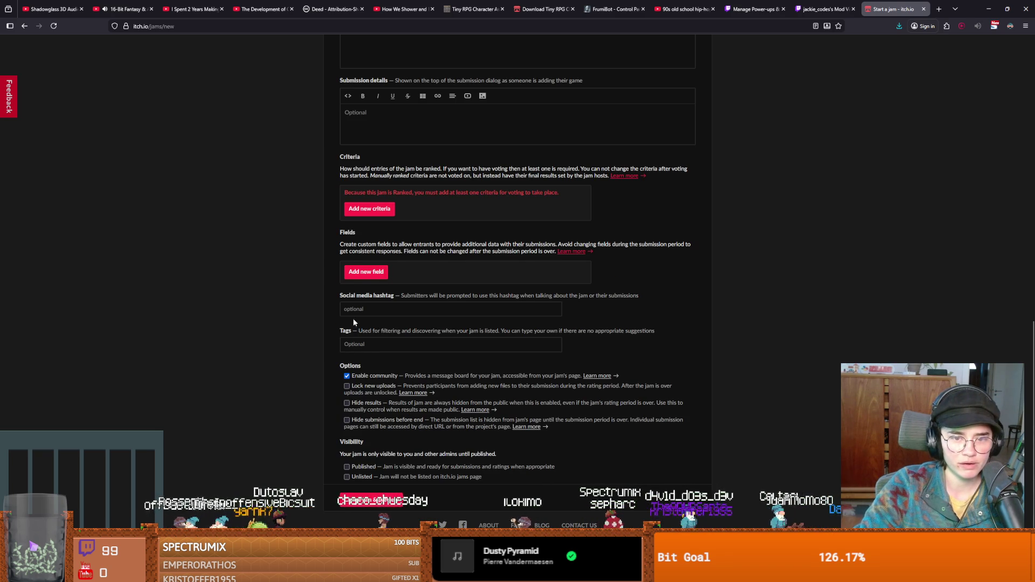
scroll(356, 320, "up", 1)
left_click_drag(369, 241, 502, 236)
left_click(401, 258)
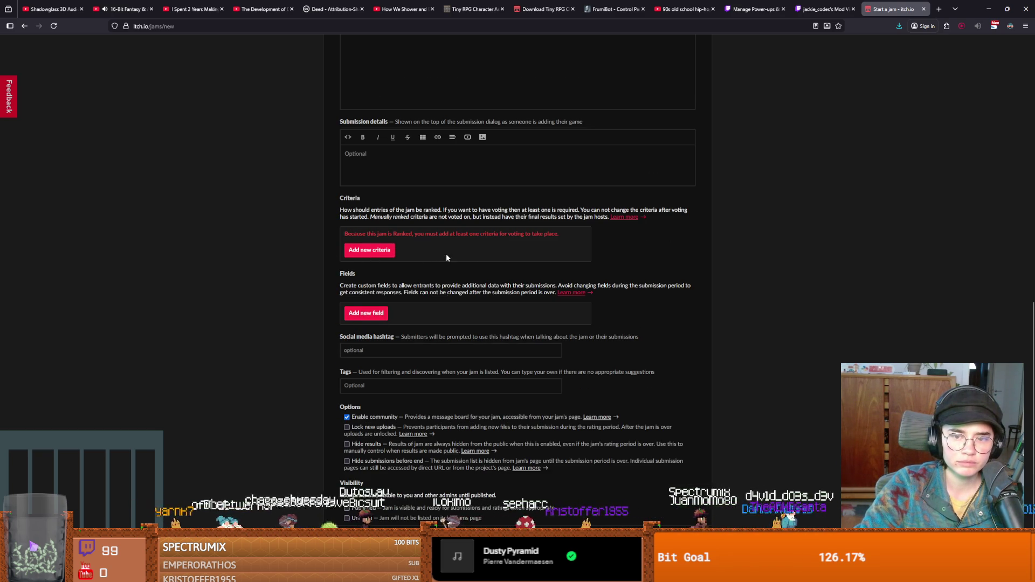
left_click(387, 254)
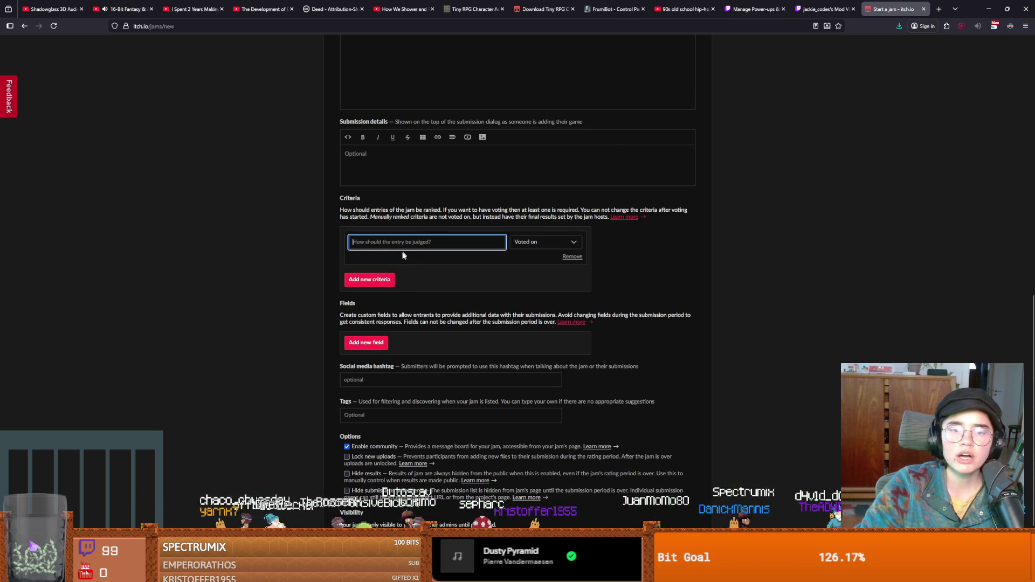
- On the Jam #2 page, select the description from the Discord link through the rules
left_click(823, 9)
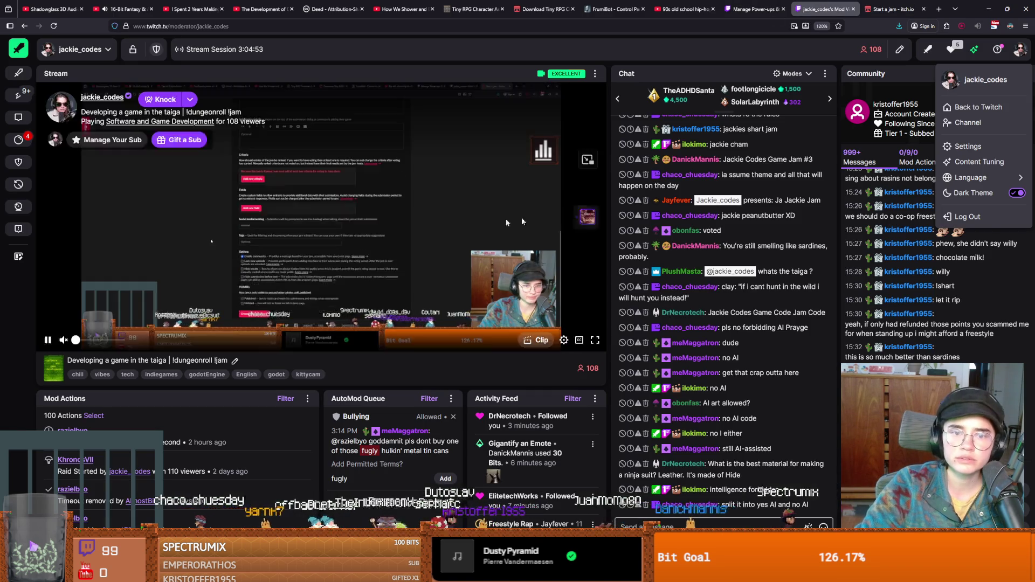
left_click(895, 9)
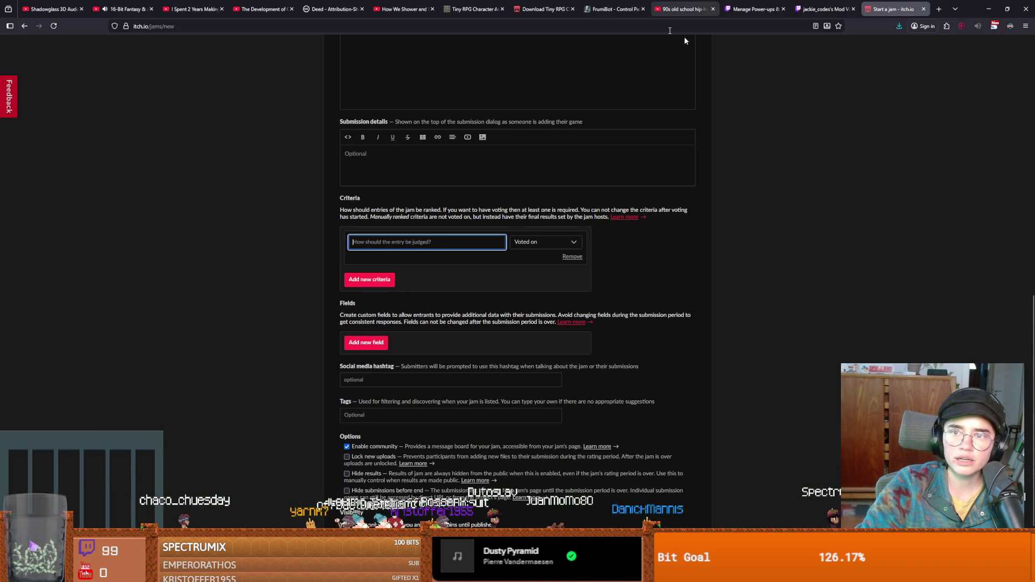
left_click(372, 540)
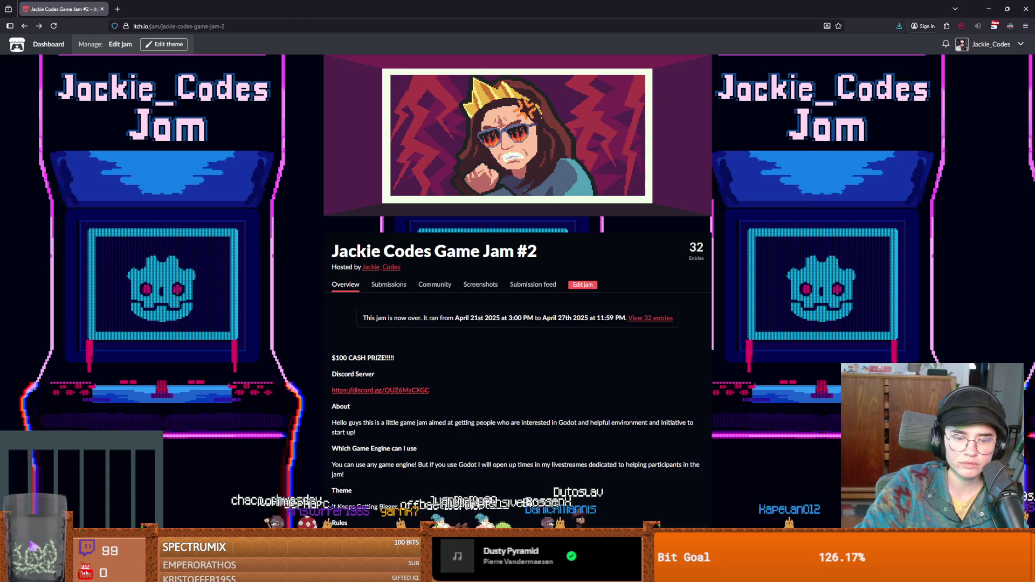
left_click_drag(626, 518, 315, 239)
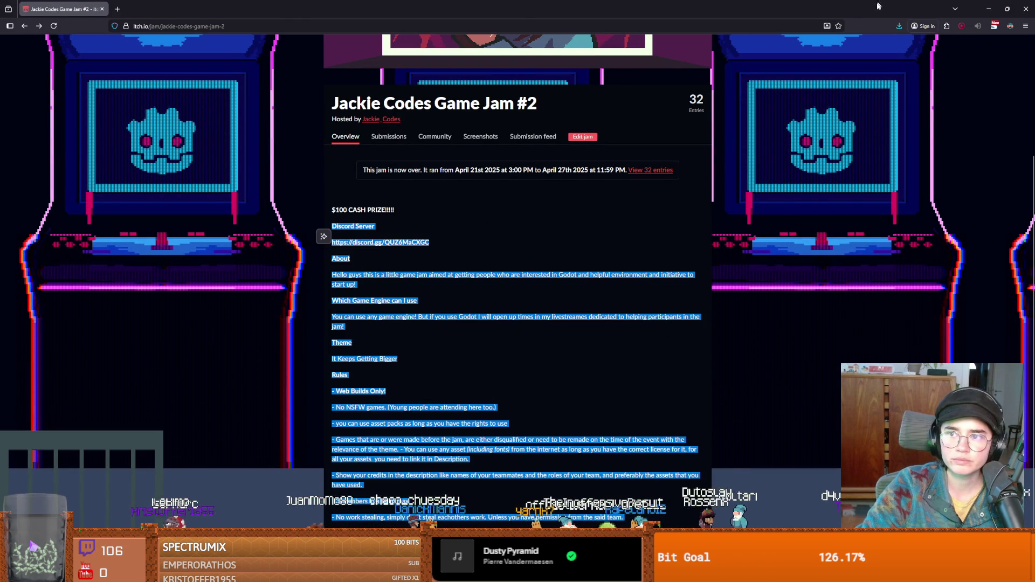
- Paste the Jam #2 description into Content and replace the theme 'It Keeps Getting Bigger' with 'TBA'
key("ctrl+w")
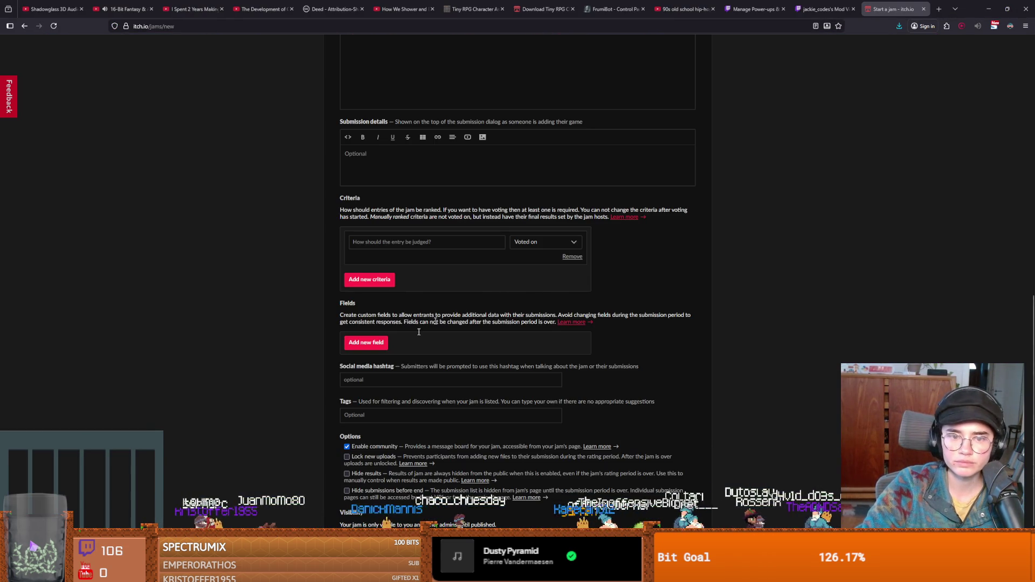
scroll(464, 305, "up", 3)
left_click(375, 261)
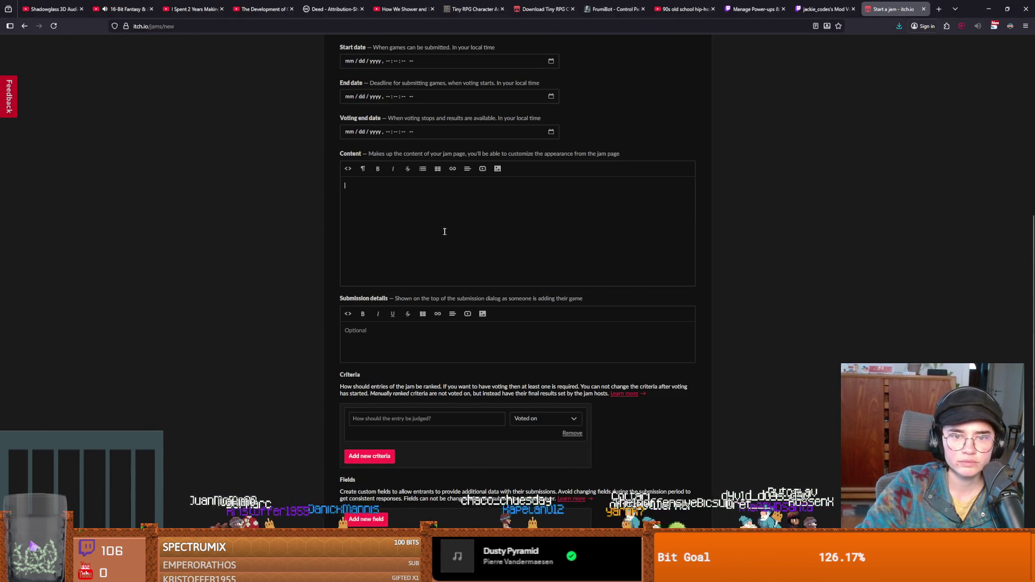
type("Discord Server  https://discord.gg/QUZ6MaCXGC  About  Hello guys this is a little game jam aimed at getting people who are interested in Godot and helpful environment and initiative to start up!  Which Game Engine can I use  You can use any game engine! But if you use Godot I will open up times in my livestreames dedicated to helping participants in the jam!  Theme  It Keeps Getting Bigger  Rules  - Web Builds Only!  - No NSFW games. (Young people are attending here too.)  - you can use asset packs as long as you have the rights to use  - Games that are or were made before the jam, are either disqualified or need to be remade on the time of the event with the relevance of the theme. - You can use any asset (including fonts) from the internet as long as you have the correct license for it, for all your assets  you need to link it in Description.  - Show your credits in the description like names of your teammates and the roles of your team, and preferably the assets that you have used.  - 3 members in a team max  - No work stealing, simply don't steal eachothers work. Unless you have permission from the said team.  Congrats to SnoEyes for winning last year!  Check out his game here: https://snoeyz.itch.io/lazlos-tinctures-jackiecodes-jam-2024")
scroll(409, 296, "down", 2)
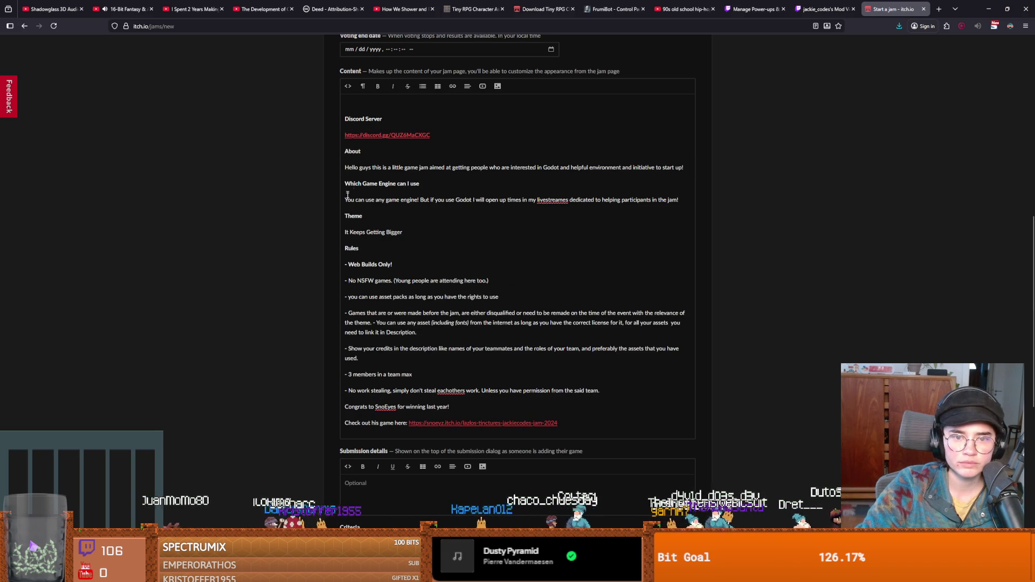
left_click_drag(402, 236, 333, 231)
type("TBA")
scroll(362, 286, "down", 1)
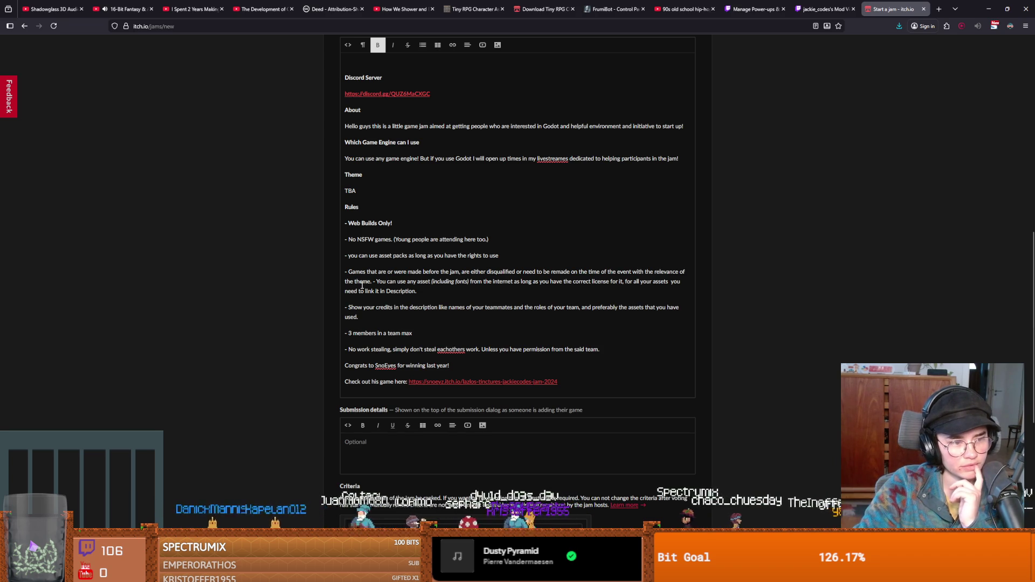
- Replace last year's winner's name in the congratulations line with the new winner's name
scroll(361, 286, "down", 3)
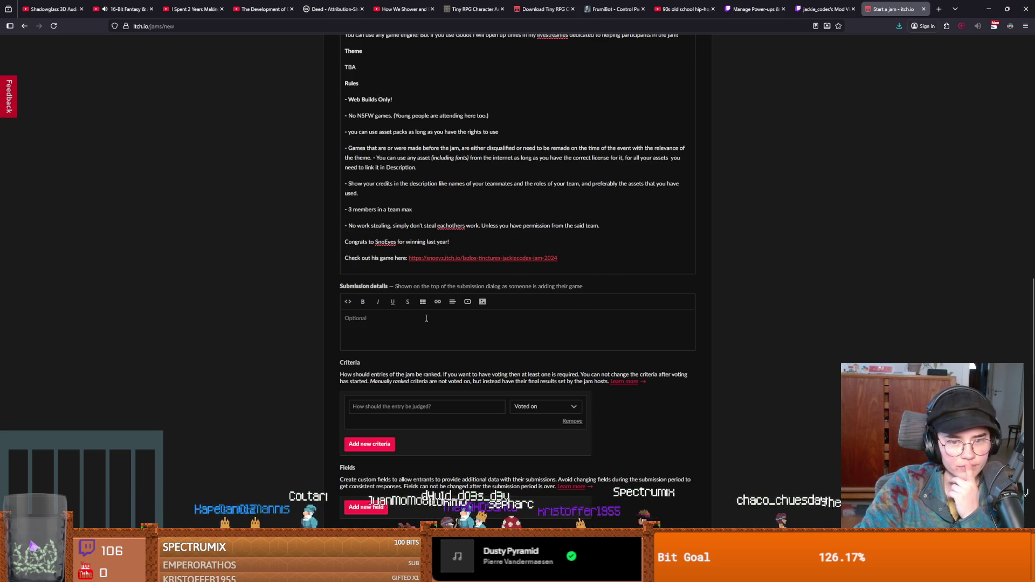
left_click_drag(449, 242, 343, 242)
left_click(471, 243)
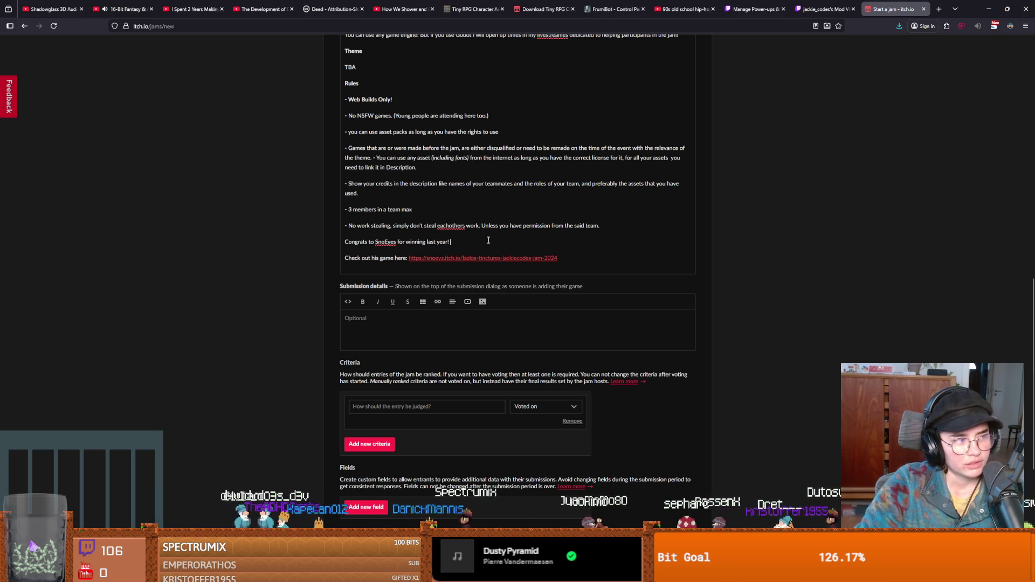
left_click_drag(488, 241, 344, 241)
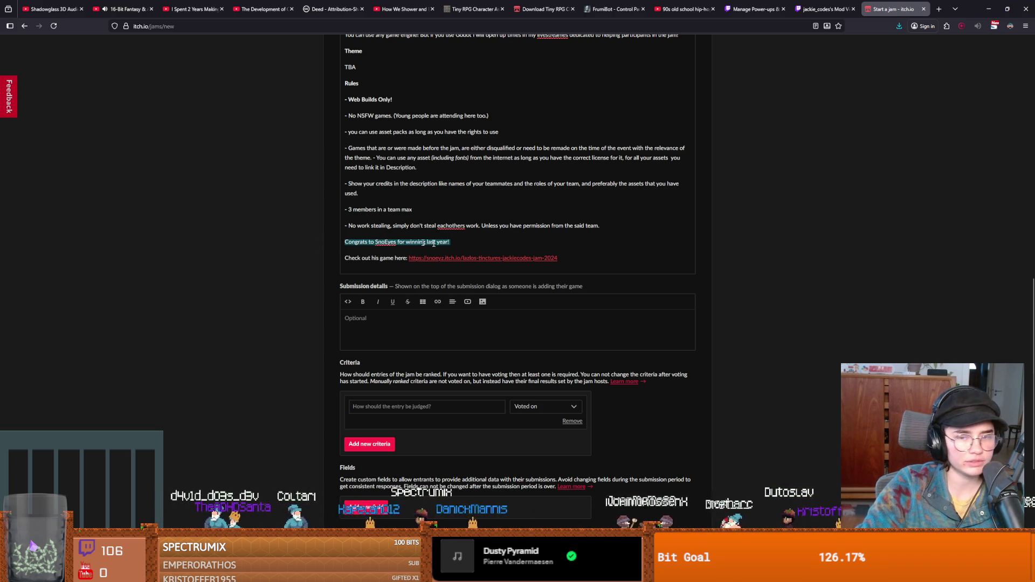
double_click(394, 241)
type("Ca")
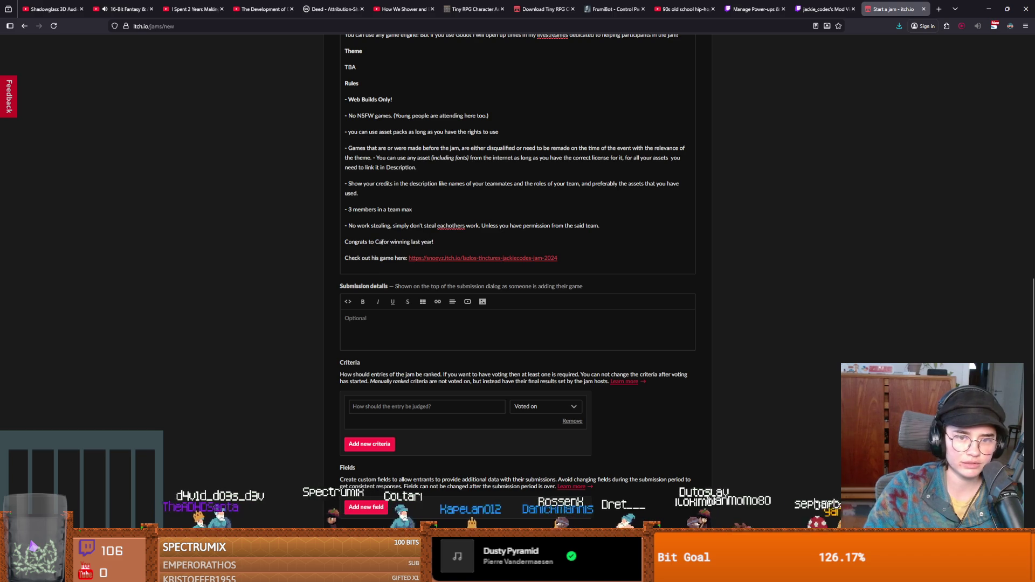
key("BackSpace")
key("BackSpace")
type("Zamekeur")
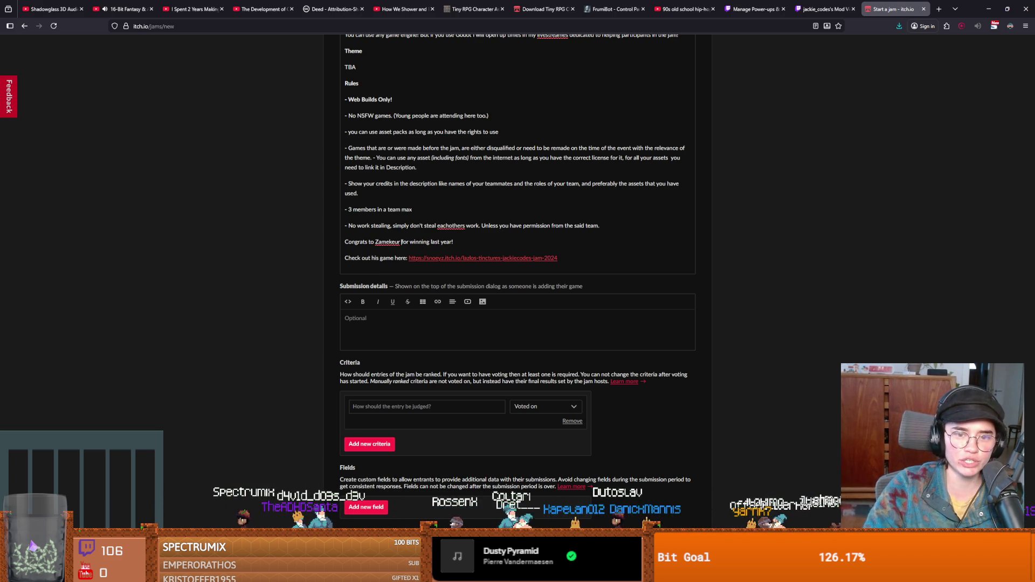
- Delete the old game link after 'Check out his game here:'
left_click_drag(559, 259, 407, 259)
key("BackSpace")
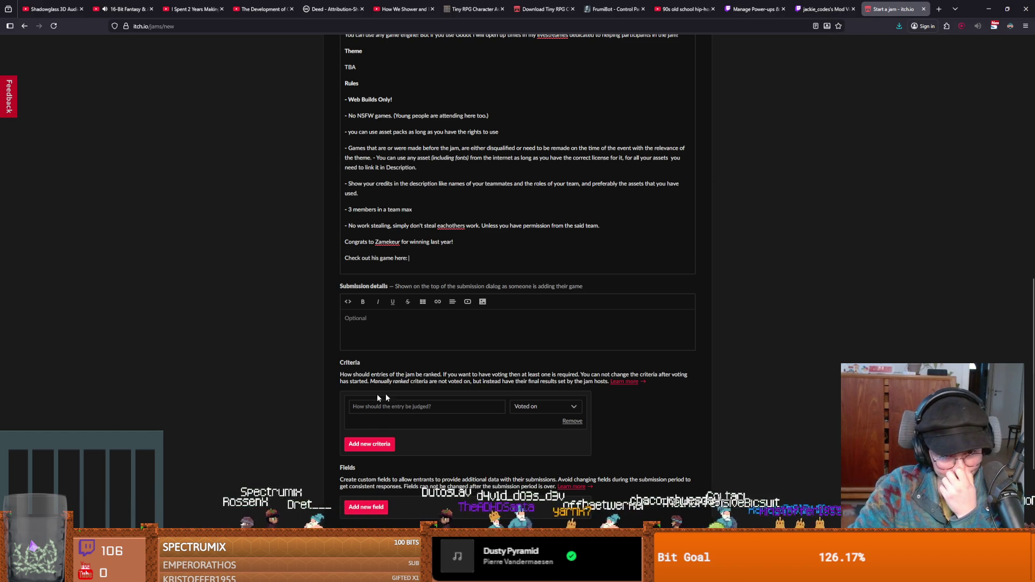
left_click(406, 407)
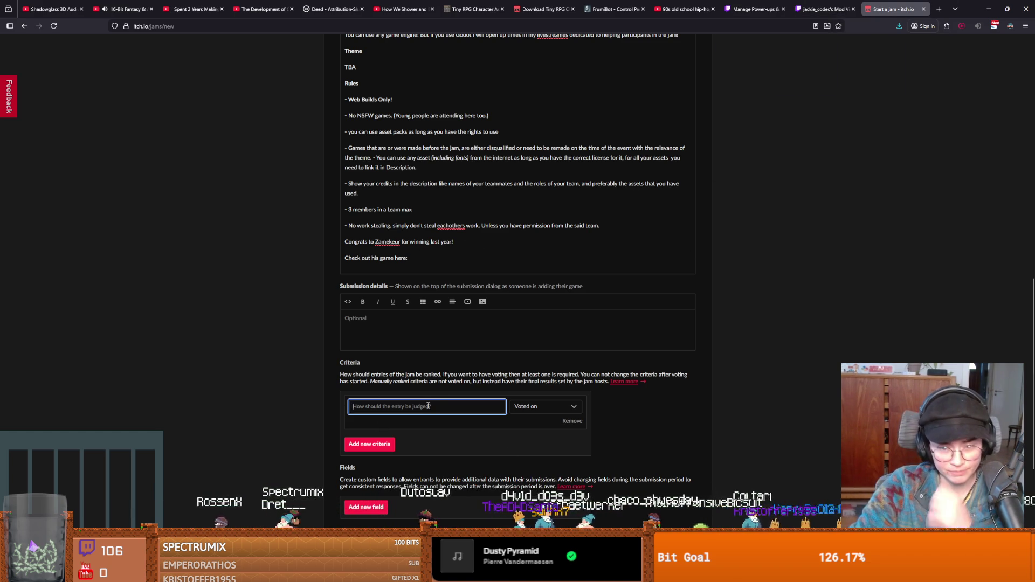
left_click(760, 218)
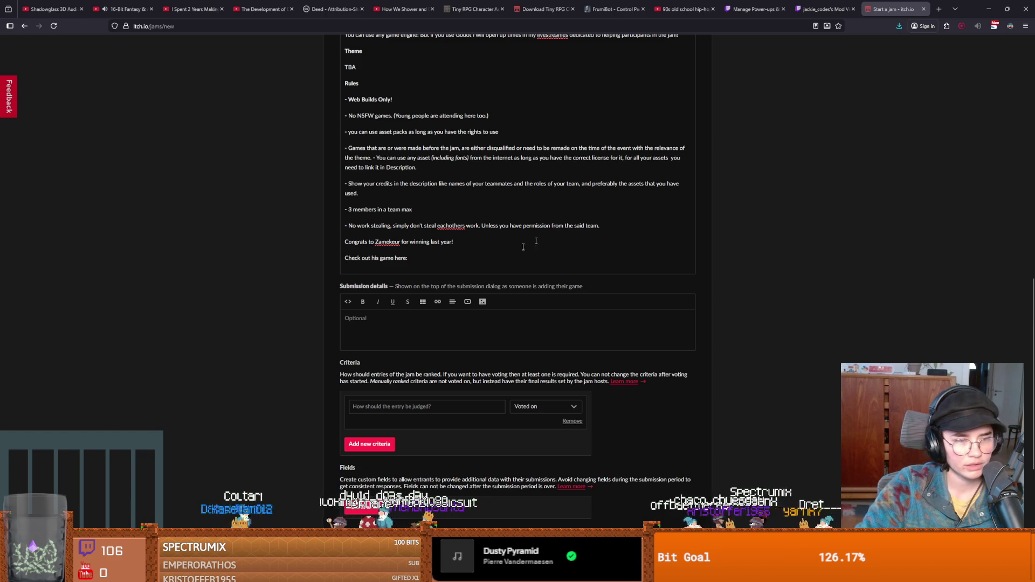
left_click(460, 405)
- Name the first criterion 'Gameplay / Fun' and keep it as Voted on
type("Gameplay / Fun")
scroll(561, 298, "down", 2)
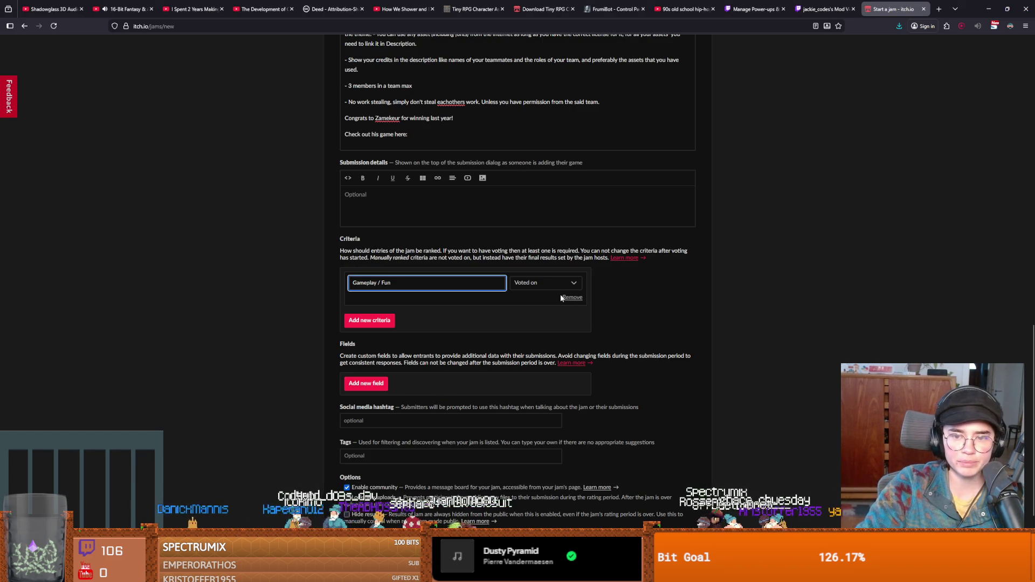
left_click(537, 284)
left_click(537, 284)
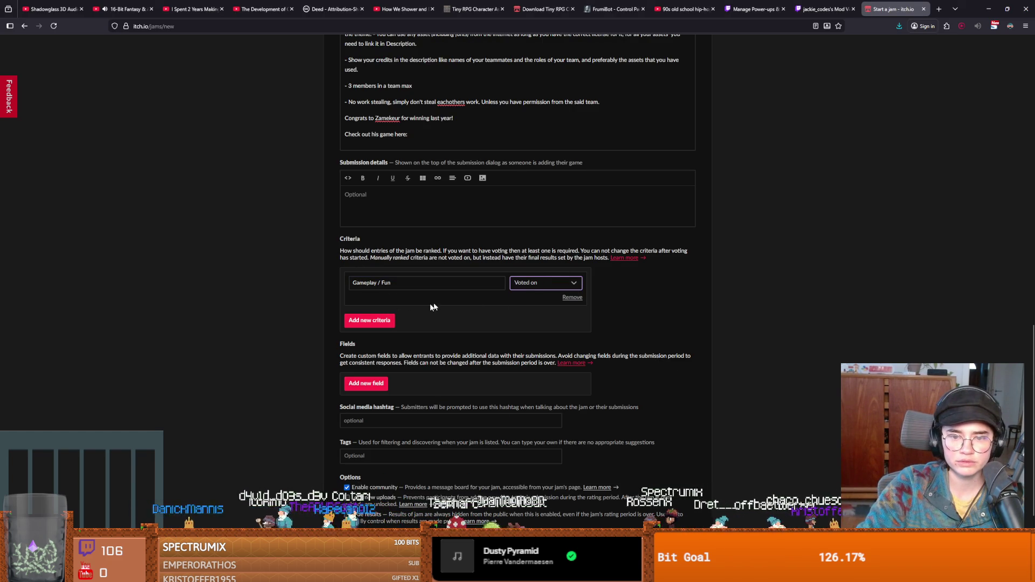
- Add the criteria 'Creativity / Innovation' and 'Theme Adherence'
left_click(376, 324)
key("alt+Tab")
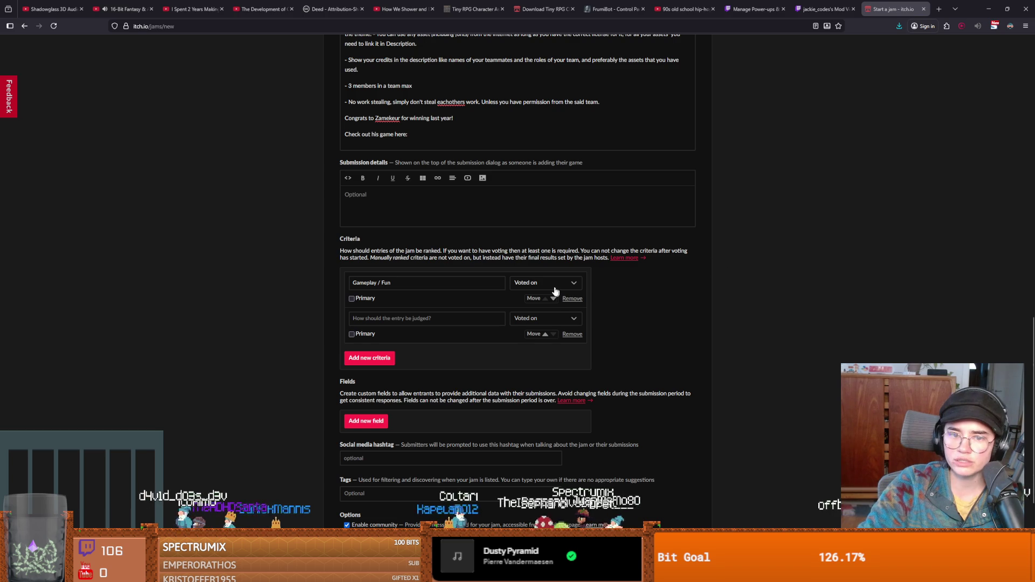
left_click(377, 319)
type("Creativity / Innovation")
left_click(376, 358)
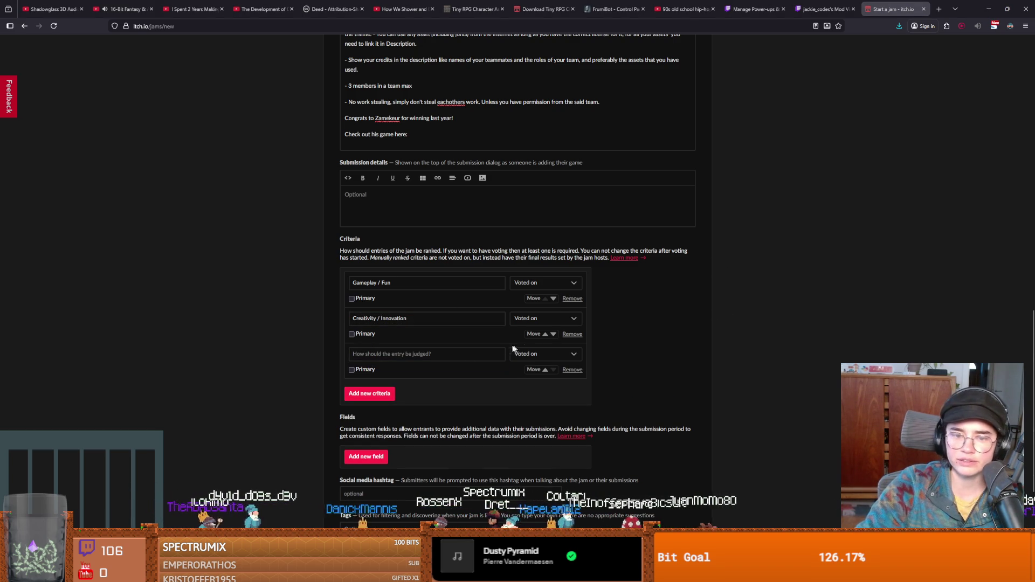
type("Theme Adherence")
- Add the criteria 'Graphics / Music / Atmosphere' and 'Polish / Completeness'
left_click(346, 394)
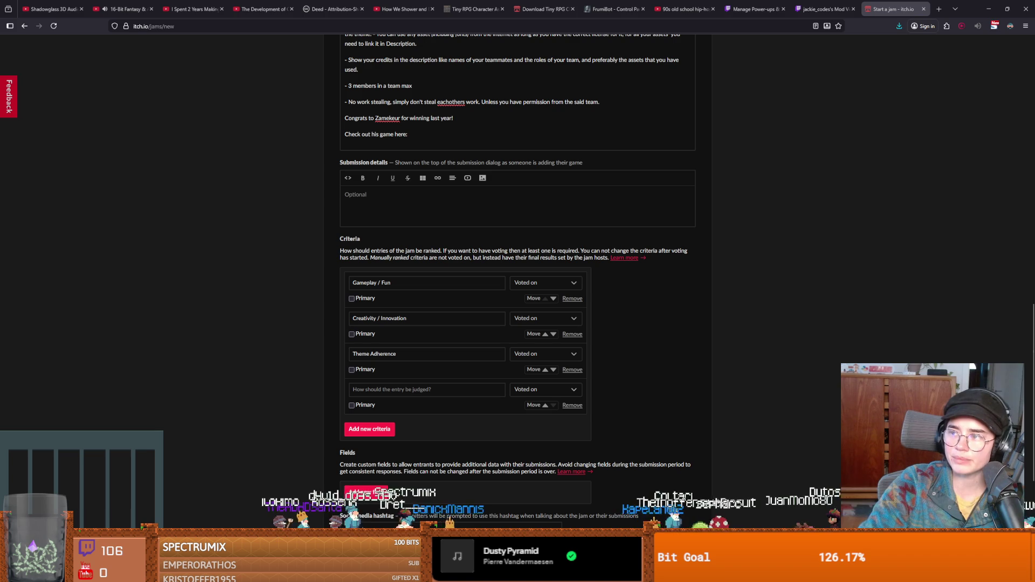
left_click(416, 394)
type("Graphics / Music / Atmosphere")
left_click(369, 429)
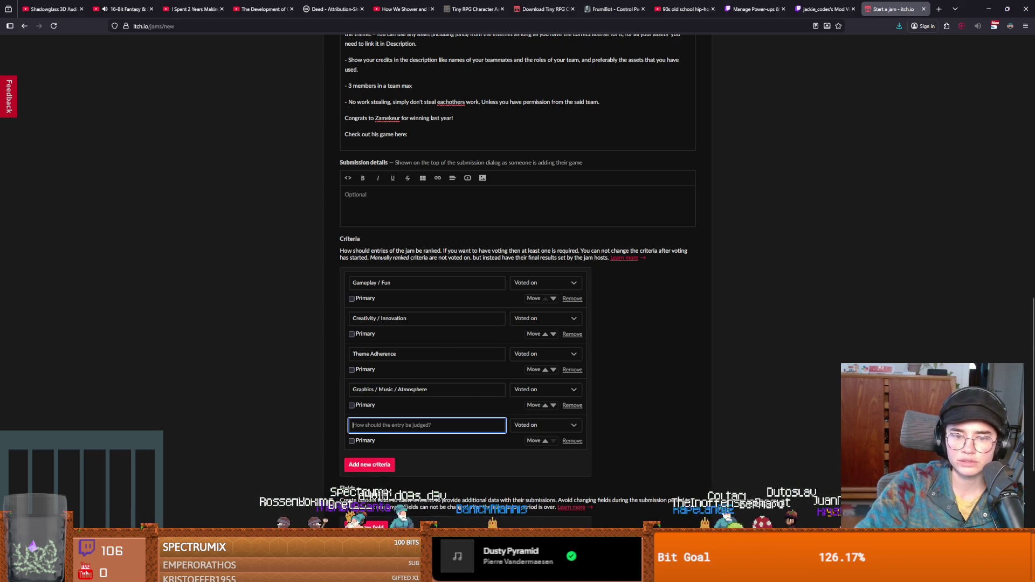
left_click(414, 429)
type("Polish / Completeness")
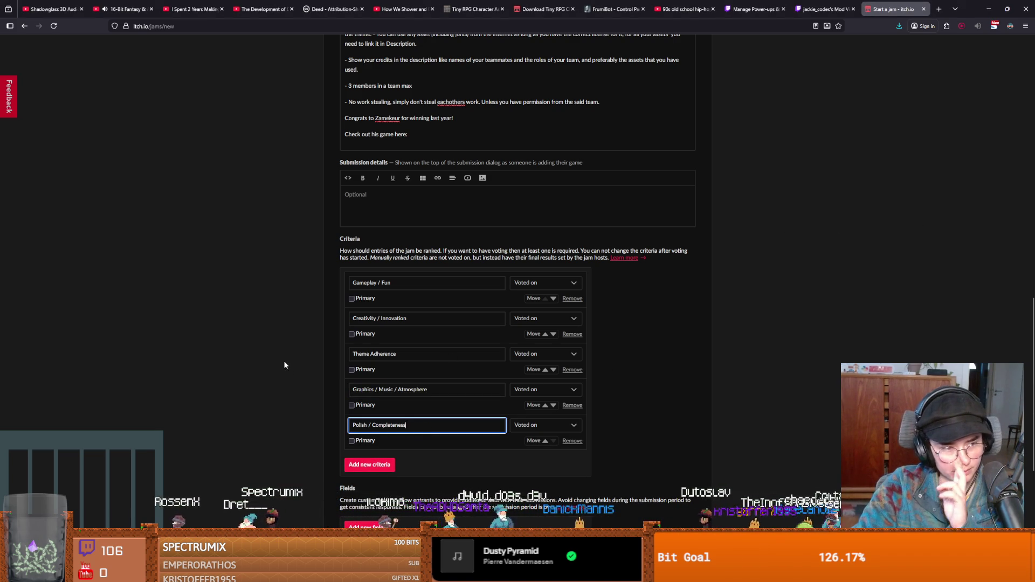
scroll(286, 366, "up", 4)
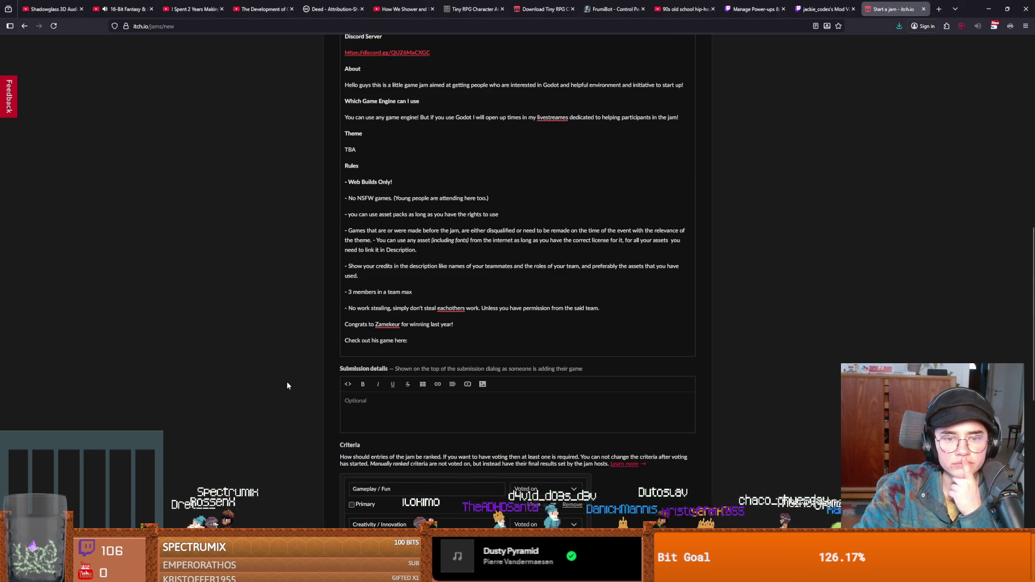
- Append 'NO EGGPLANTS' to the '- No NSFW games.' line of the rules
scroll(335, 313, "up", 1)
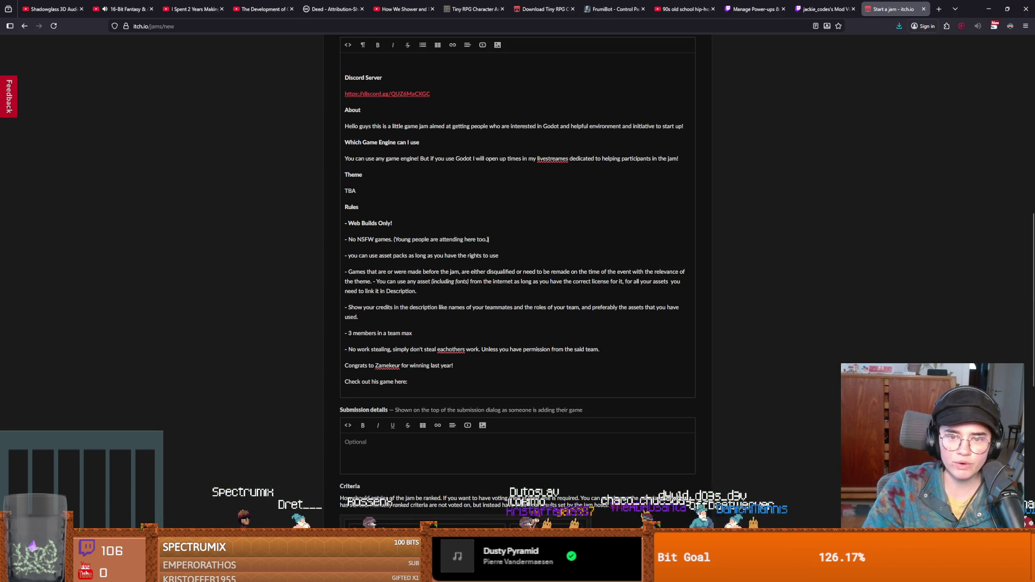
key("BackSpace")
type("NO WPLANTS")
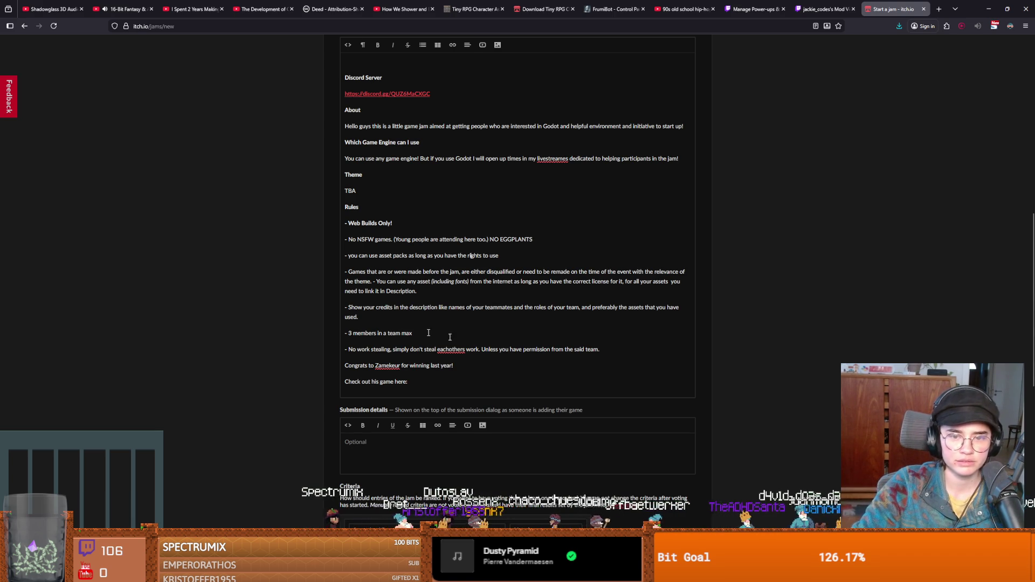
scroll(388, 325, "down", 6)
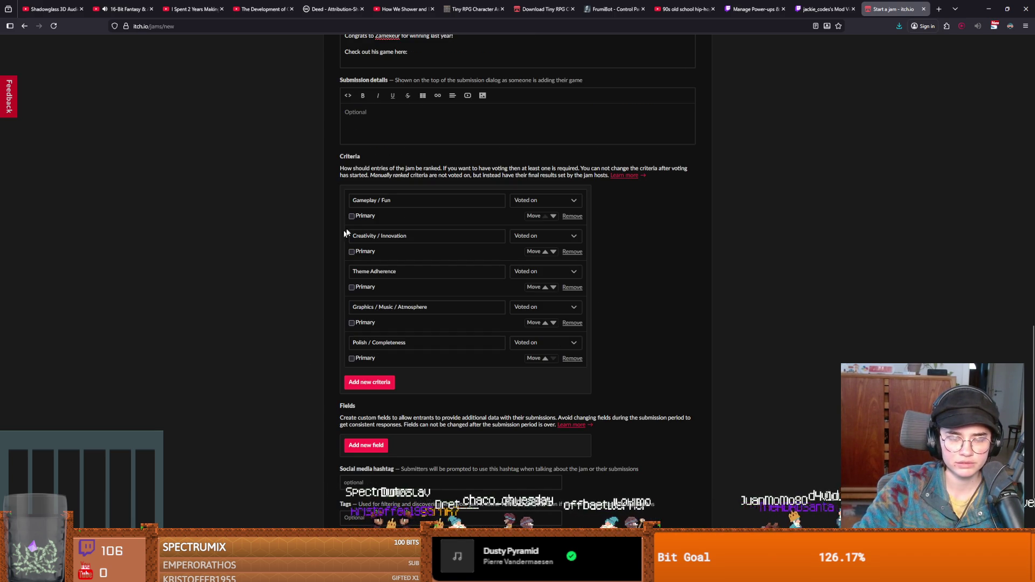
- Tick Primary on the Gameplay / Fun criterion
left_click(351, 216)
scroll(289, 383, "down", 3)
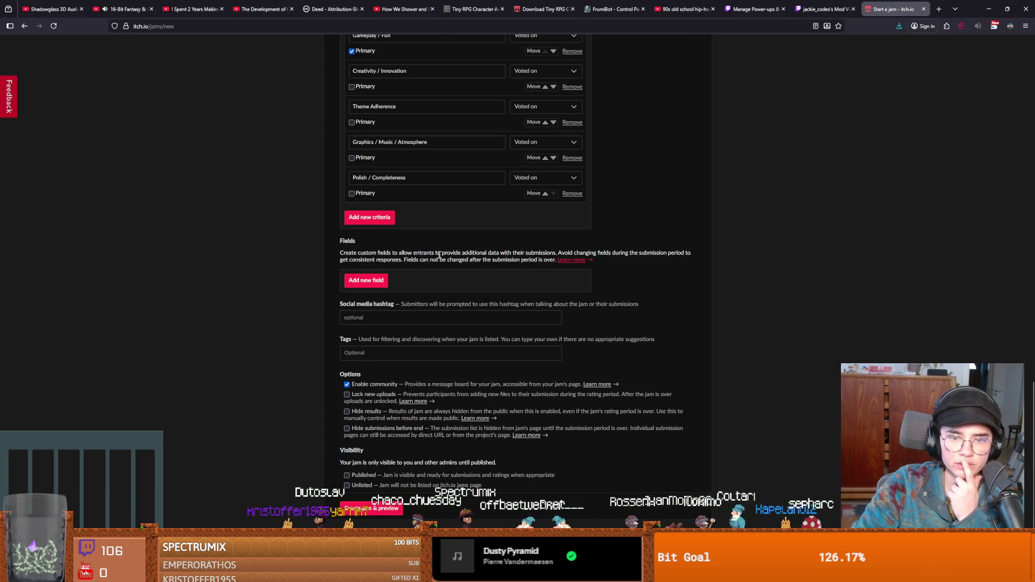
double_click(475, 253)
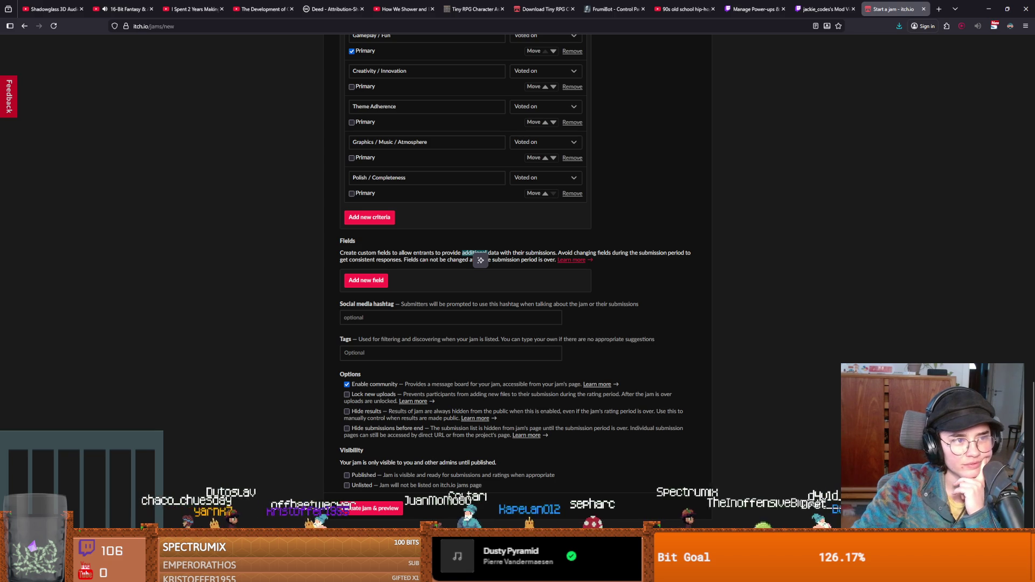
key("alt+Tab")
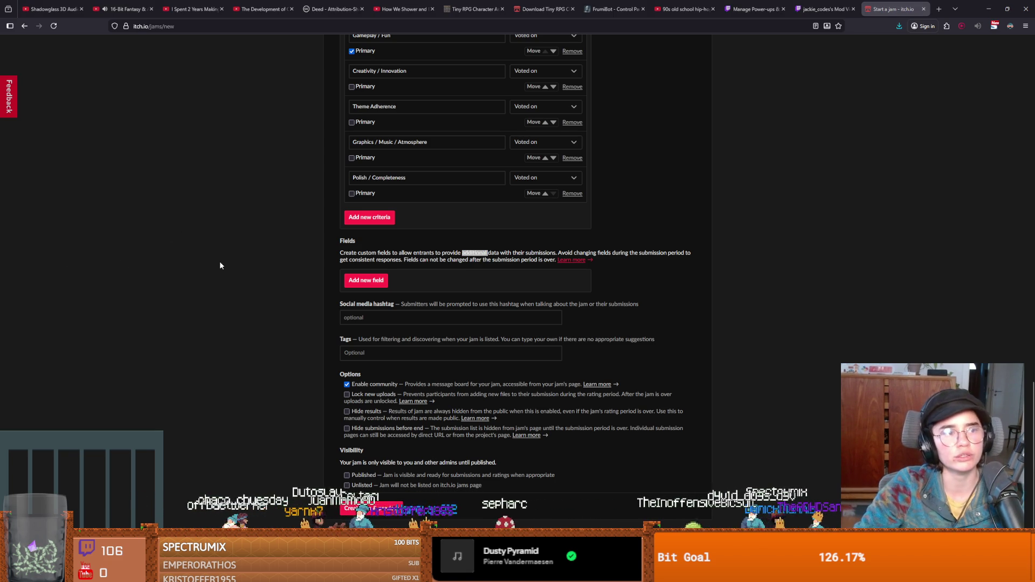
- Leave the Social media hashtag empty and return to the top of the form
scroll(297, 324, "down", 1)
left_click(382, 316)
left_click(370, 338)
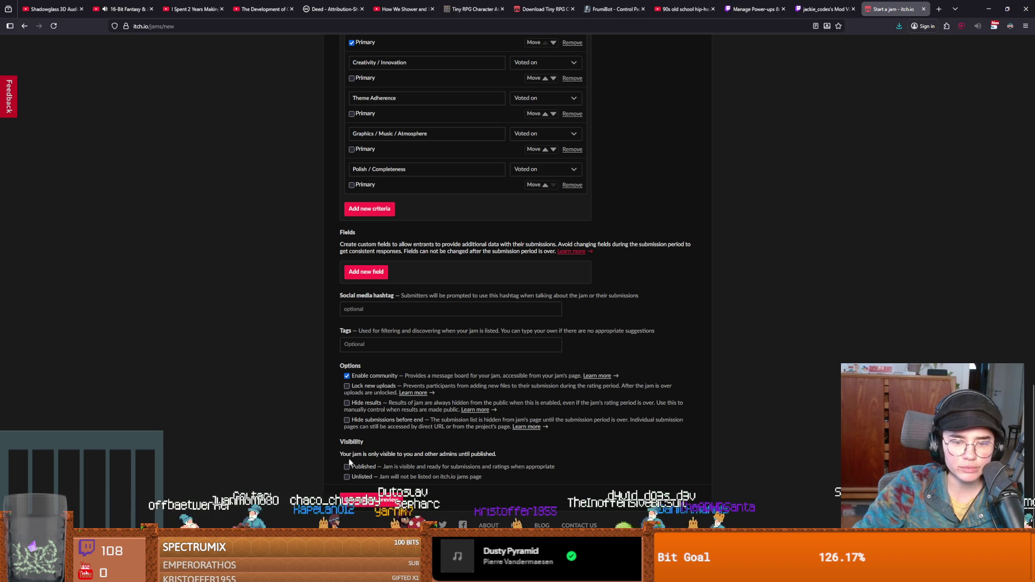
scroll(282, 403, "up", 10)
scroll(286, 398, "up", 8)
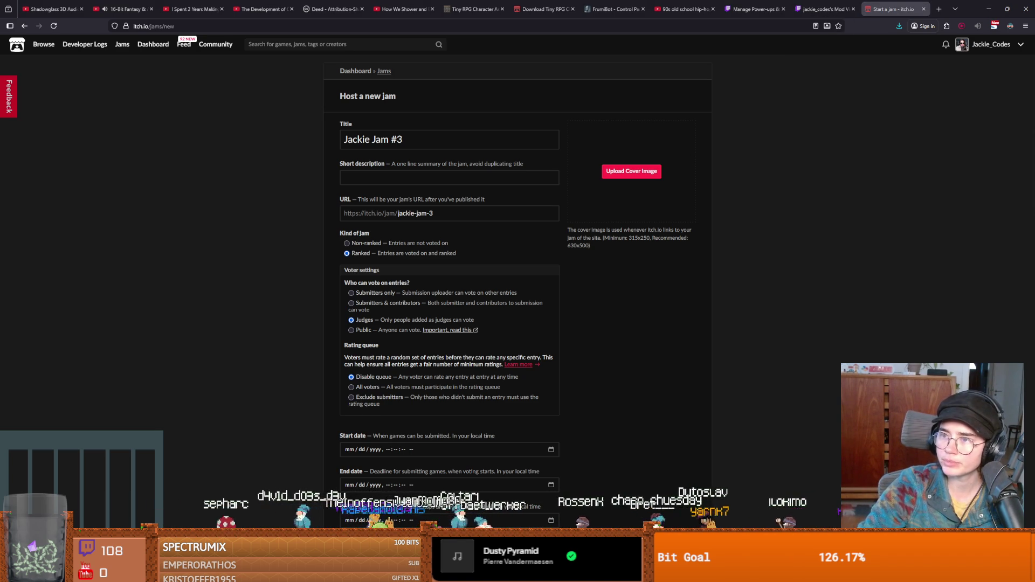
key("alt+Tab")
- Open the old jam's pixel-art banner image in a new tab and copy it
scroll(593, 275, "up", 2)
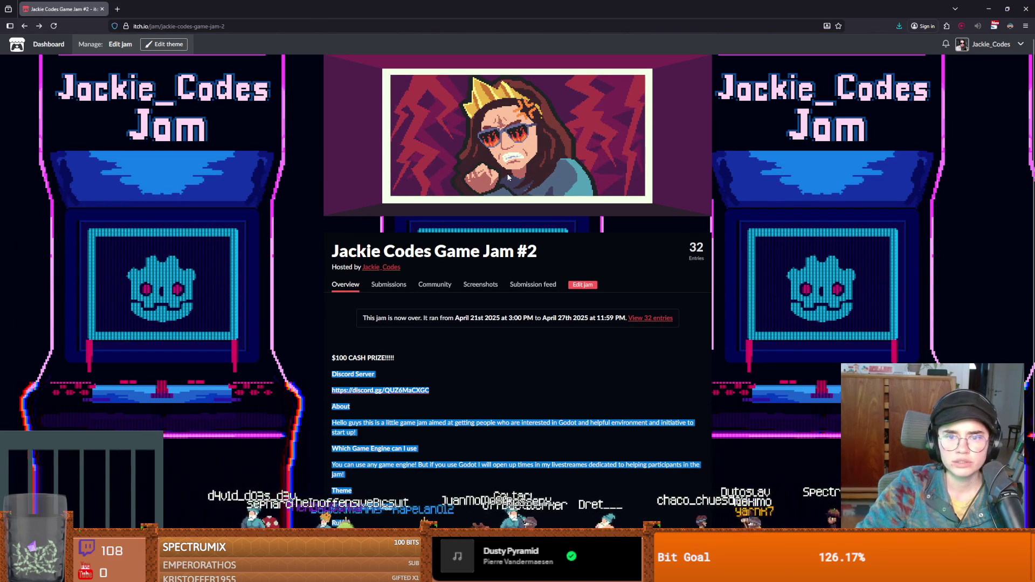
left_click(159, 44)
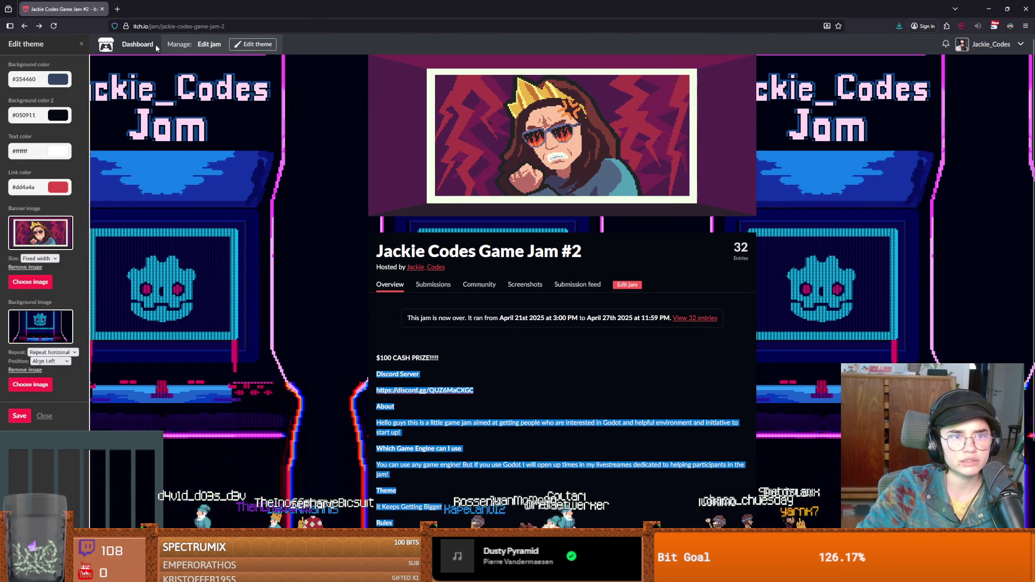
right_click(47, 238)
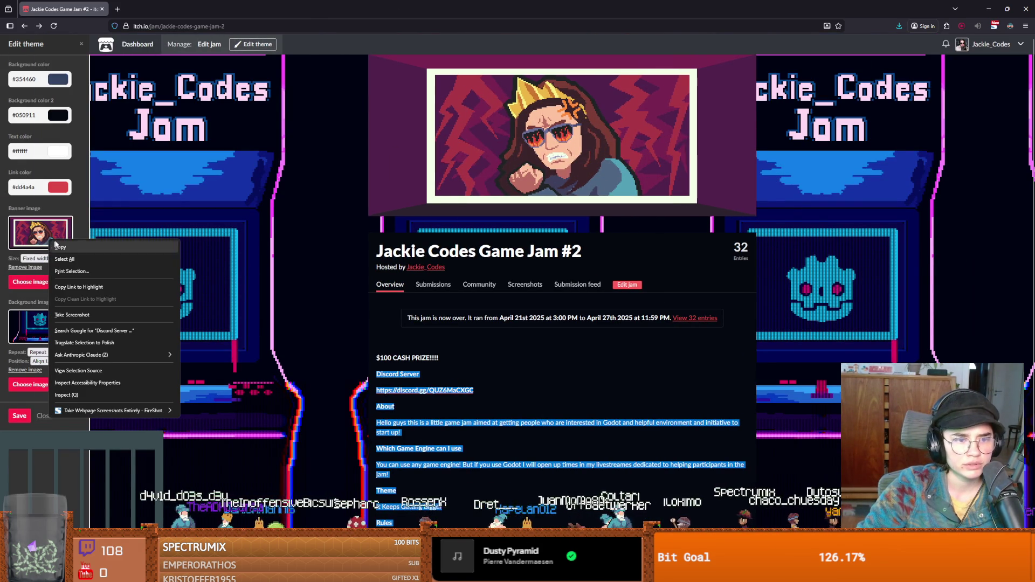
left_click(82, 227)
right_click(43, 241)
left_click(74, 227)
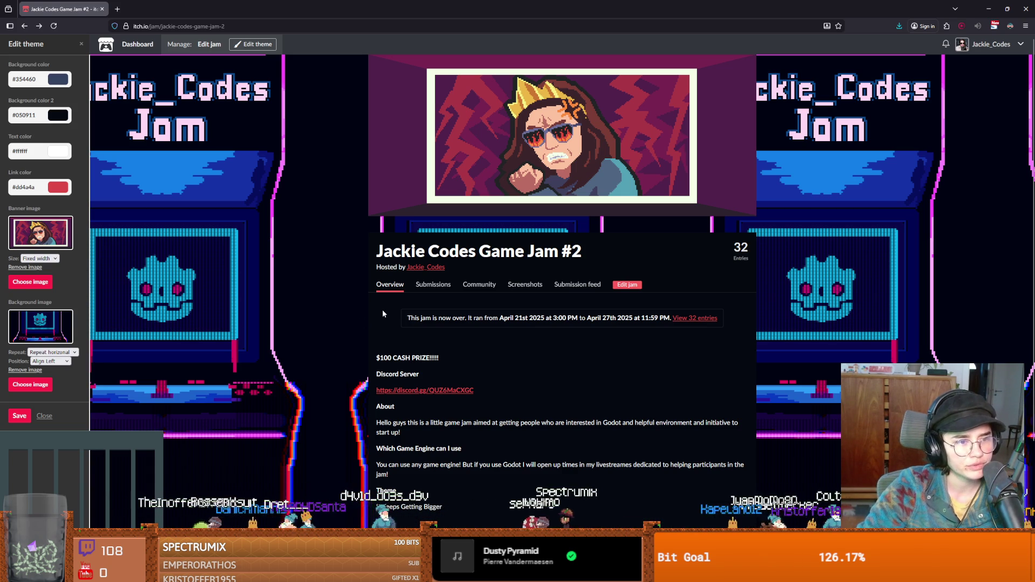
right_click(50, 237)
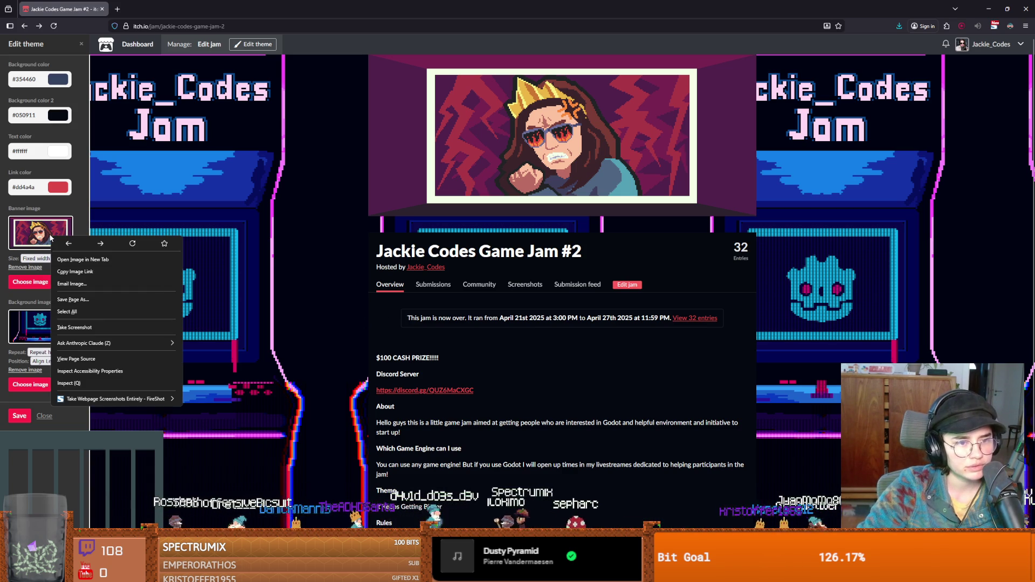
left_click(84, 260)
left_click(146, 9)
right_click(474, 320)
left_click(585, 339)
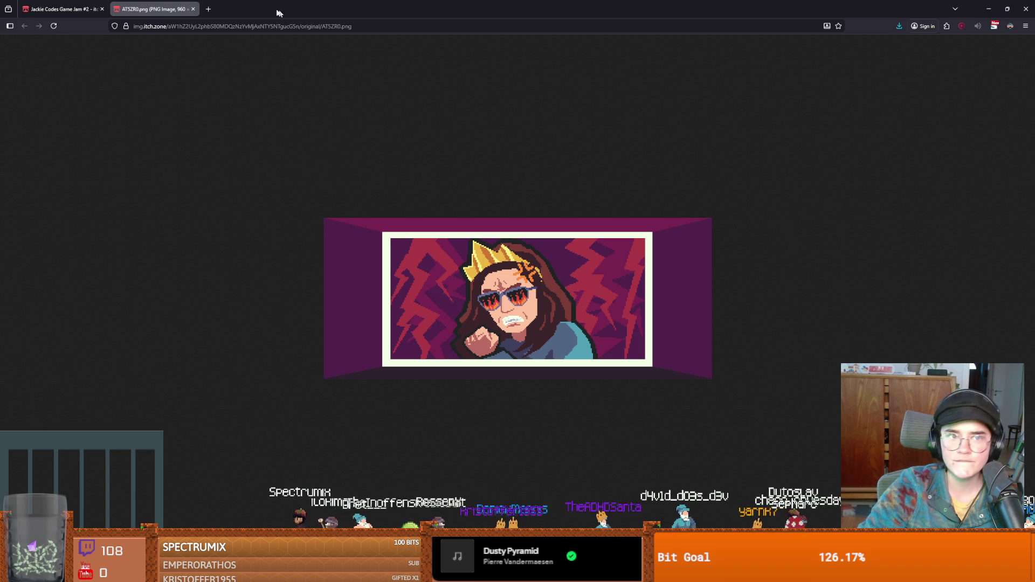
- Open the arcade background GIF in its own tab, save it, and return to the edit page
left_click(62, 9)
right_click(54, 320)
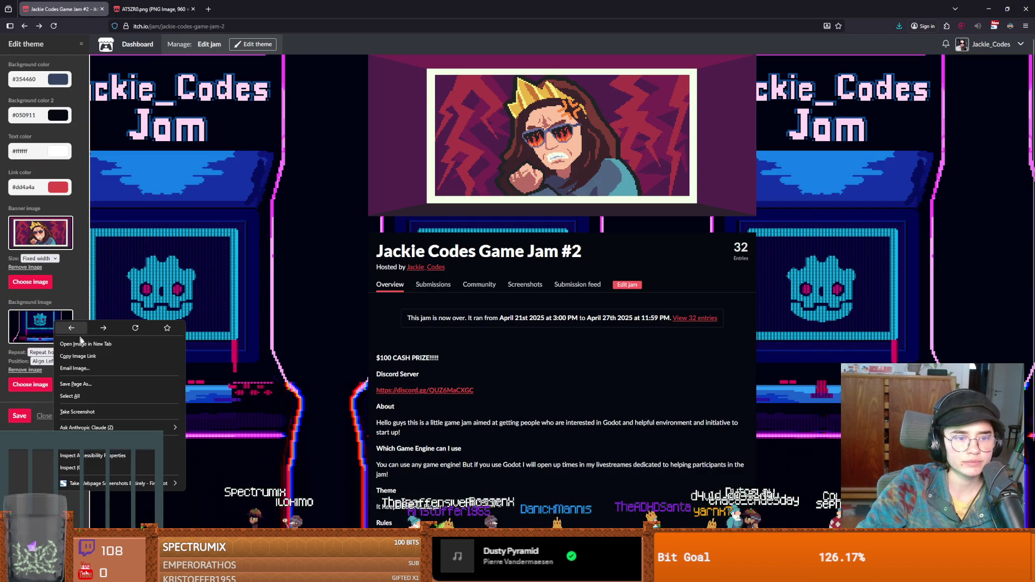
left_click(86, 345)
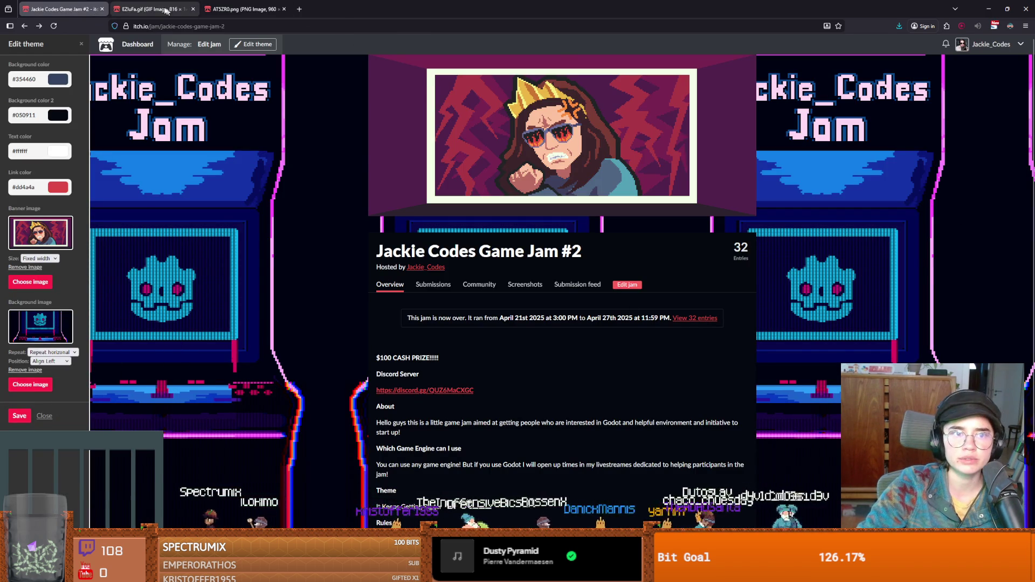
left_click(161, 9)
right_click(510, 215)
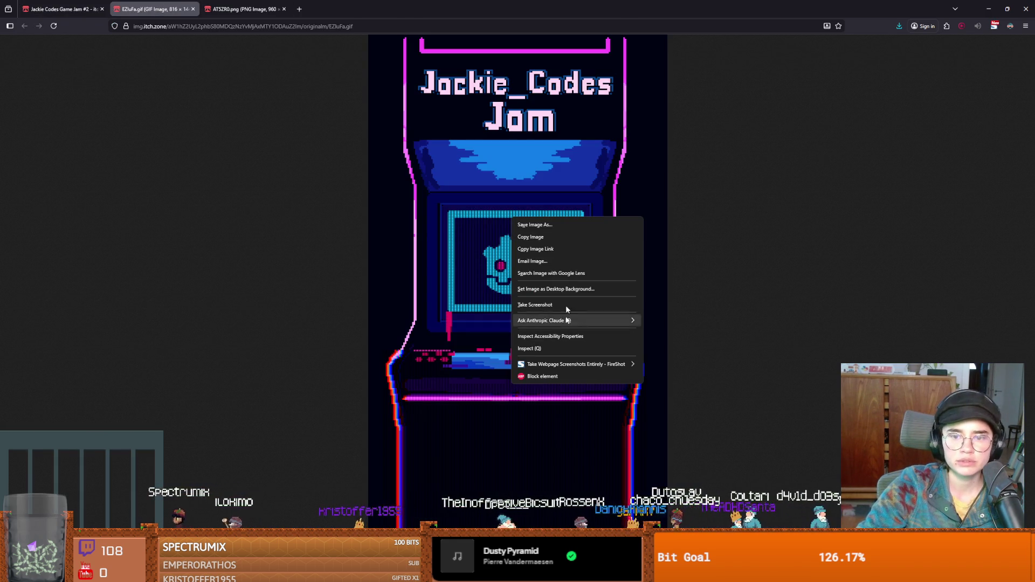
left_click(553, 225)
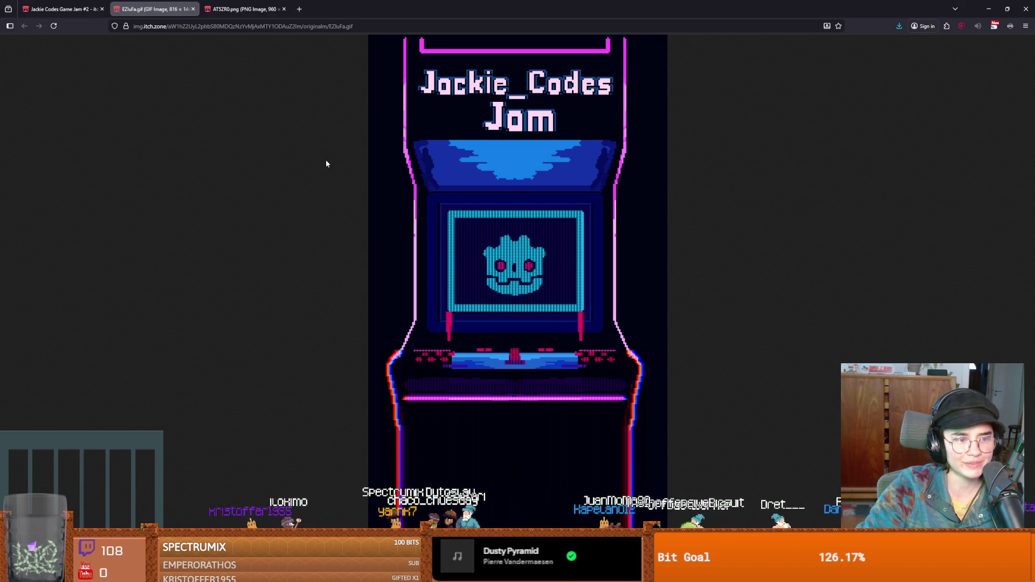
left_click(242, 9)
left_click(60, 5)
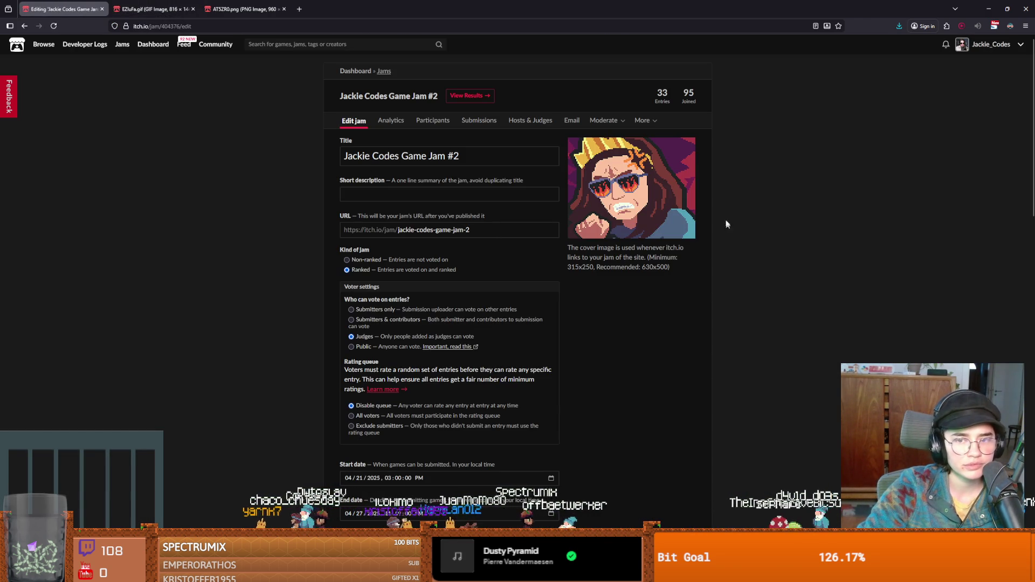
- Inspect the cover image element and select its source address
right_click(651, 197)
right_click(615, 228)
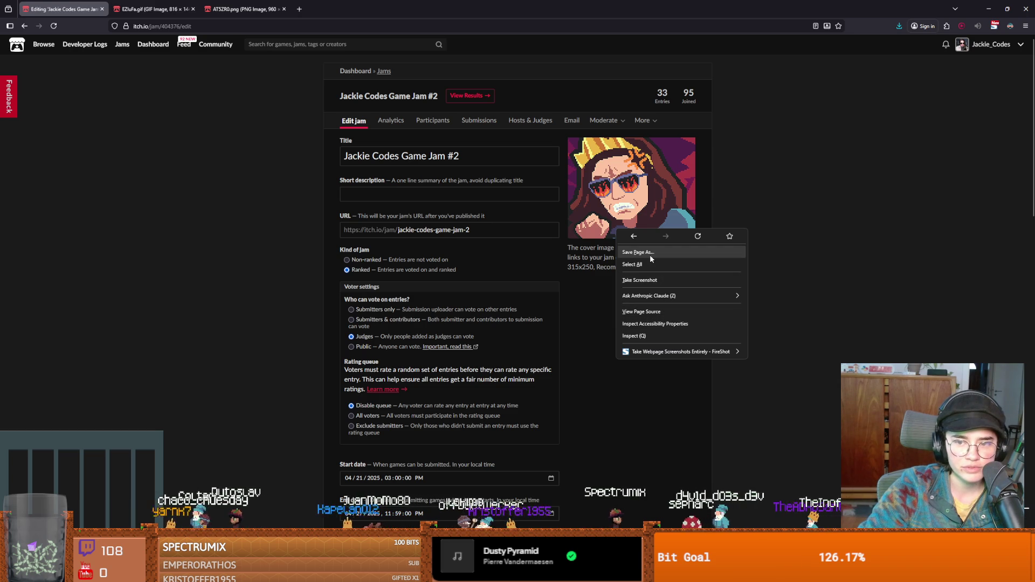
left_click(665, 336)
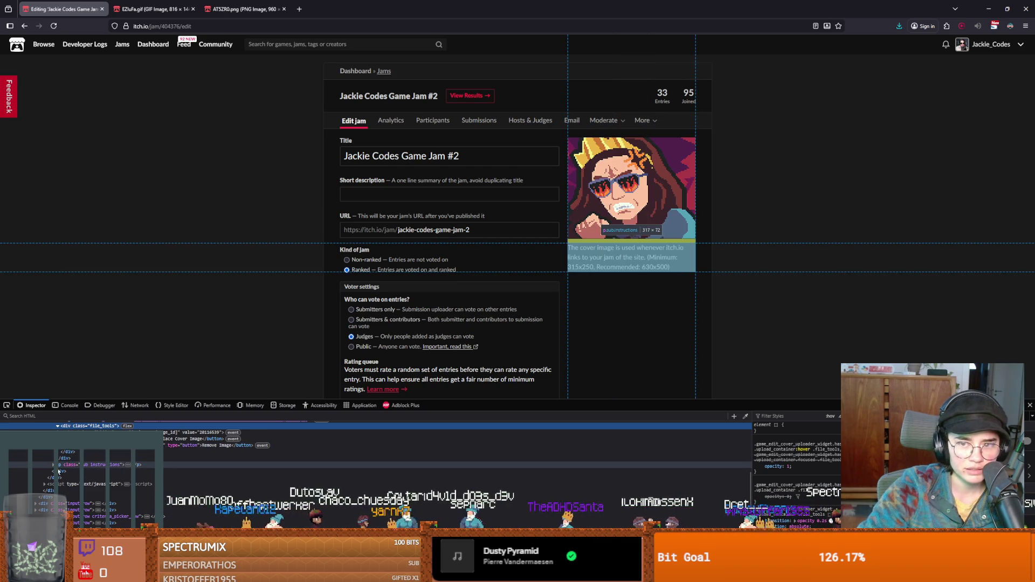
key("Left")
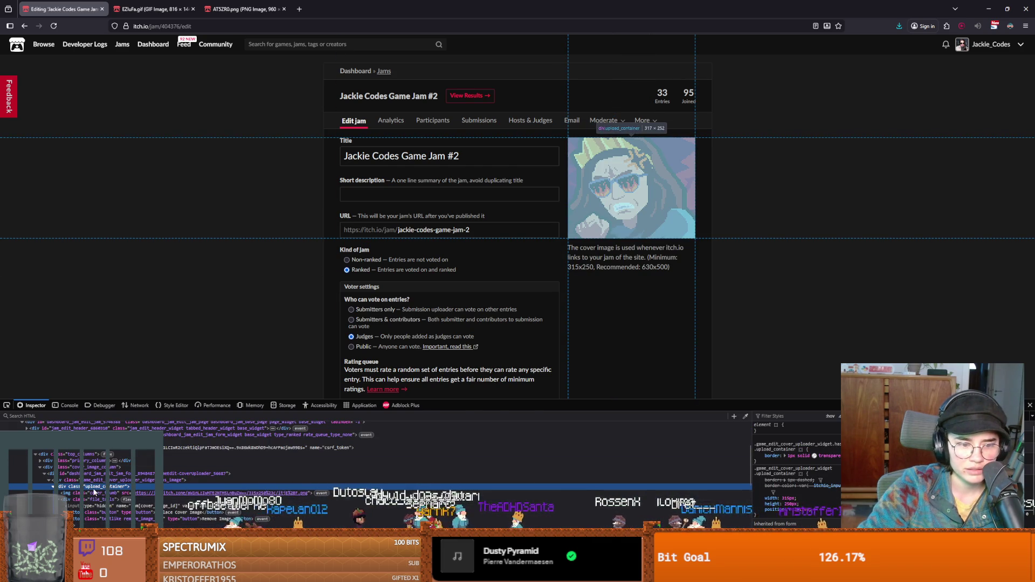
double_click(163, 494)
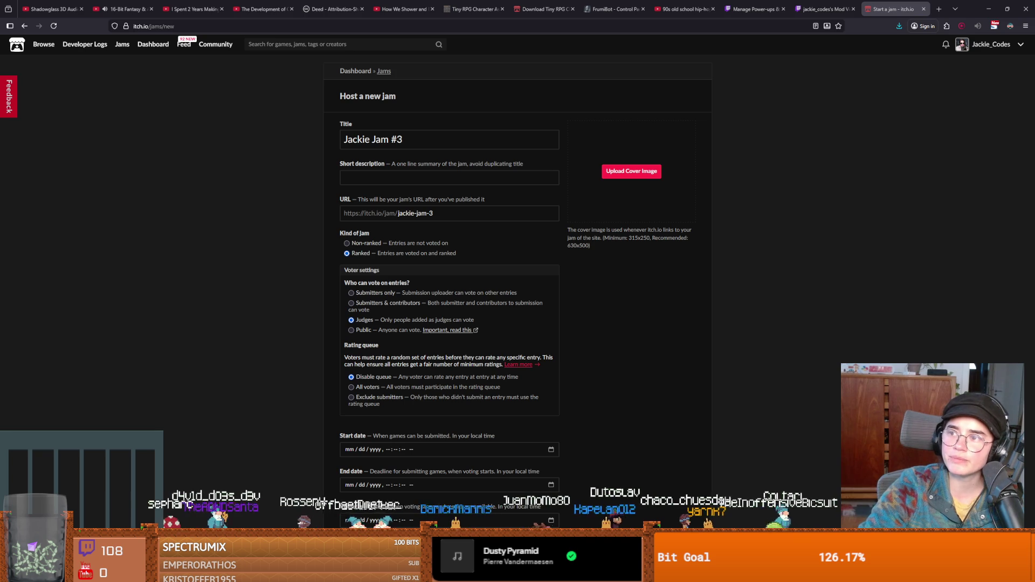
- Save the cover image to disk, close the inspector, and return to the Jackie Jam #3 form
key("alt+Tab")
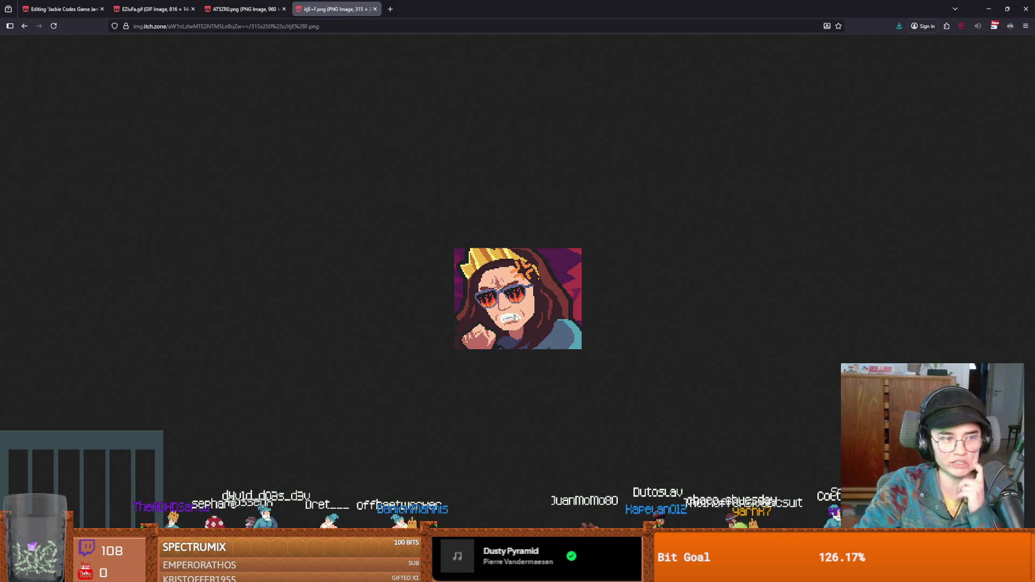
right_click(530, 323)
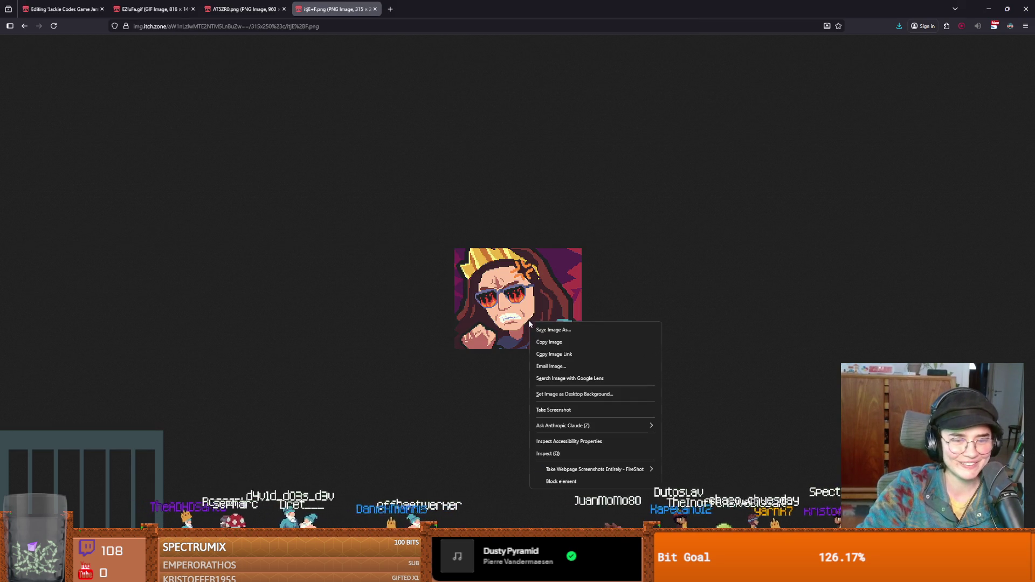
left_click(566, 335)
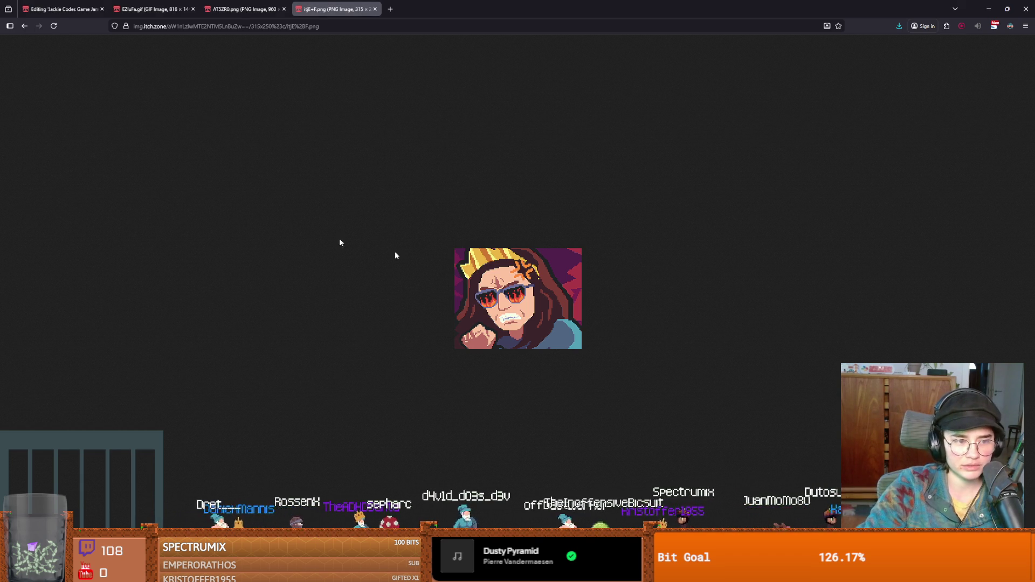
left_click(220, 4)
left_click(157, 9)
left_click(91, 10)
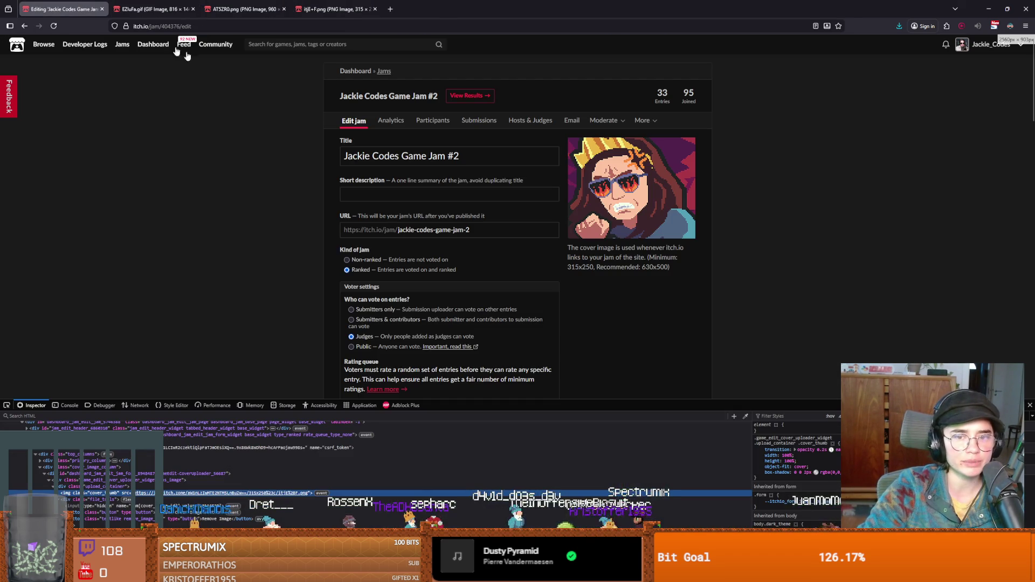
left_click(1031, 405)
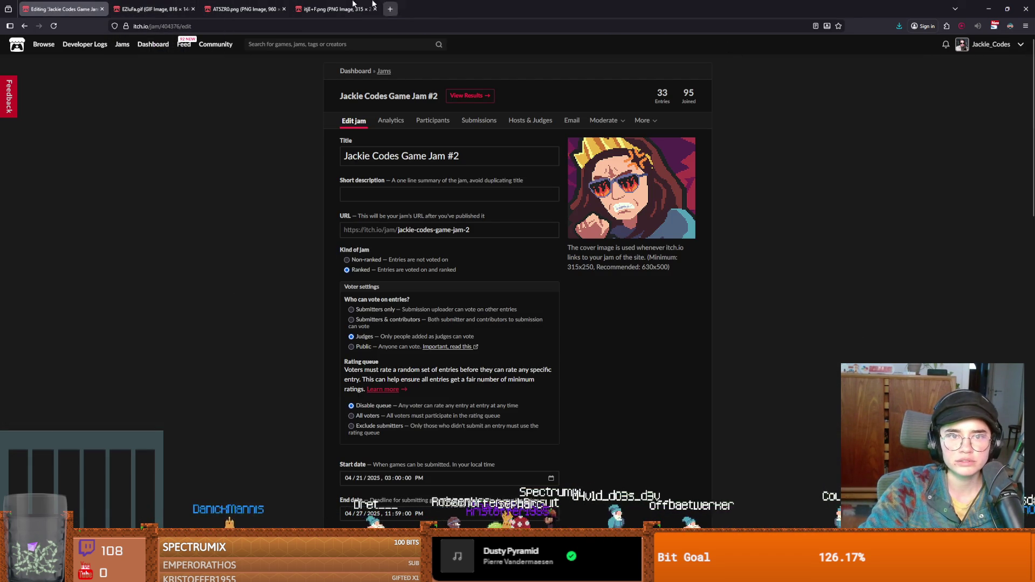
key("alt+Tab")
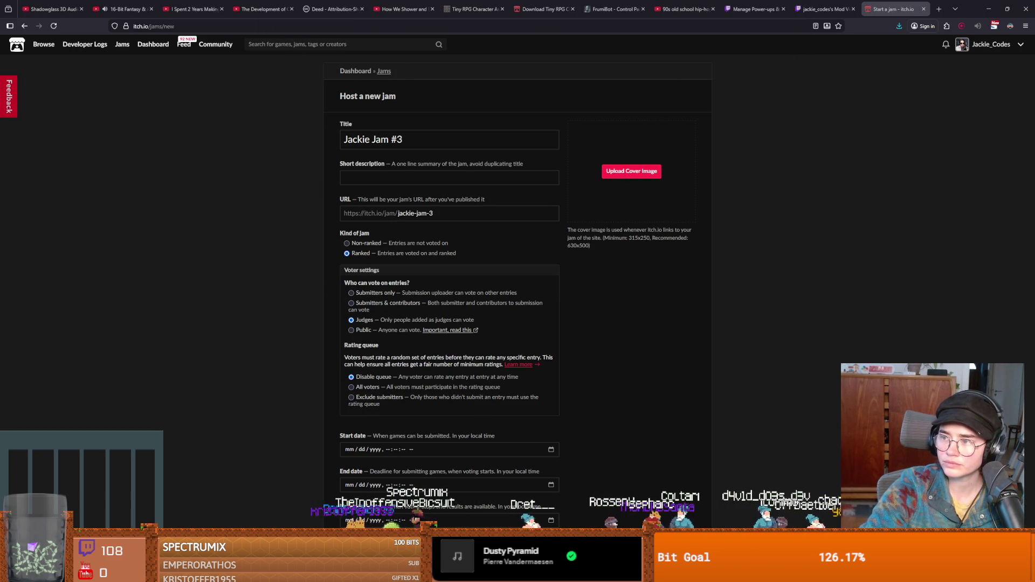
- Upload a pixel-art cover image and enter the short description 'MAEK GAYM HAVE FUN'
left_click(630, 171)
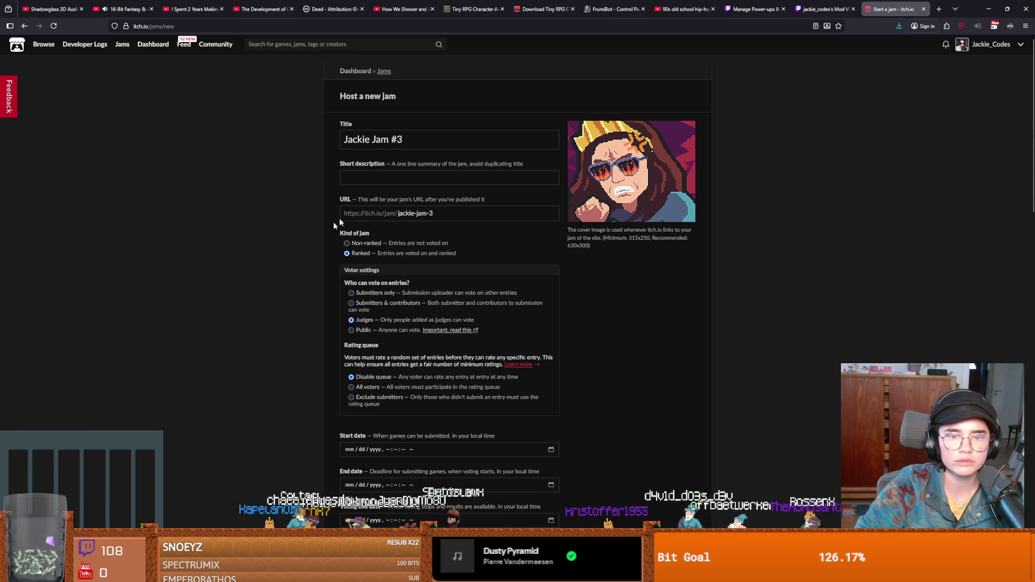
left_click(405, 177)
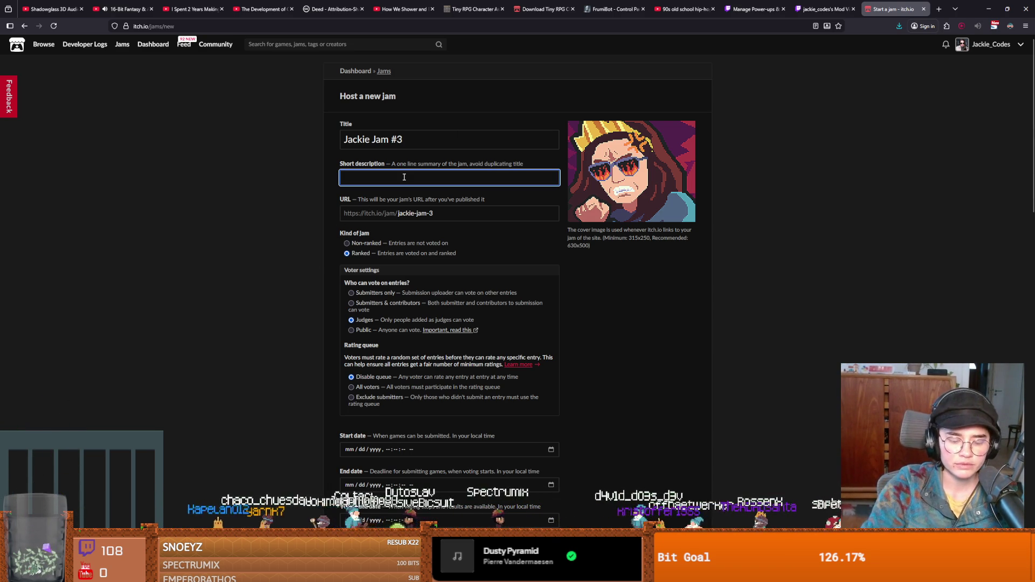
type("M")
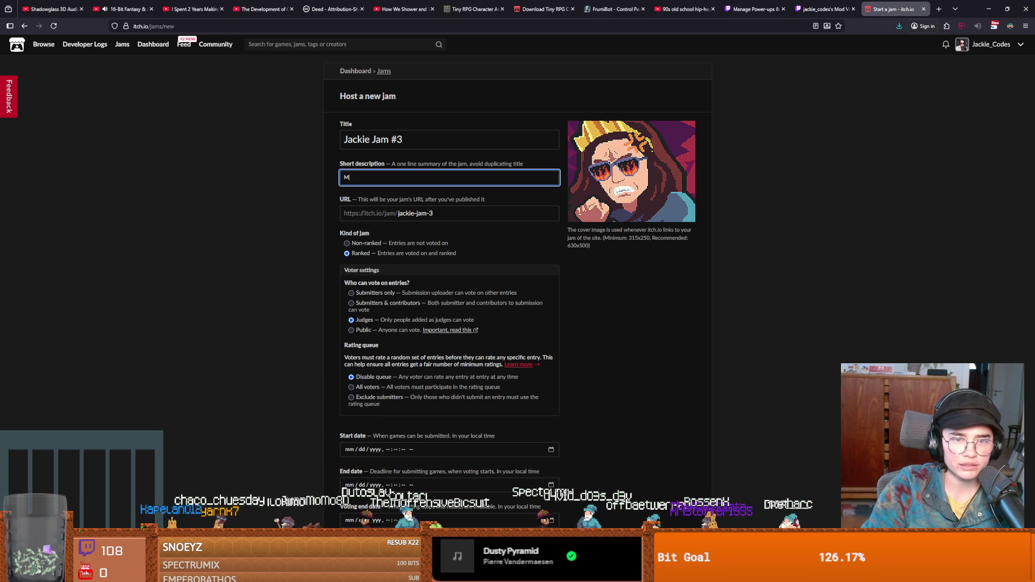
type("AEK GAYM")
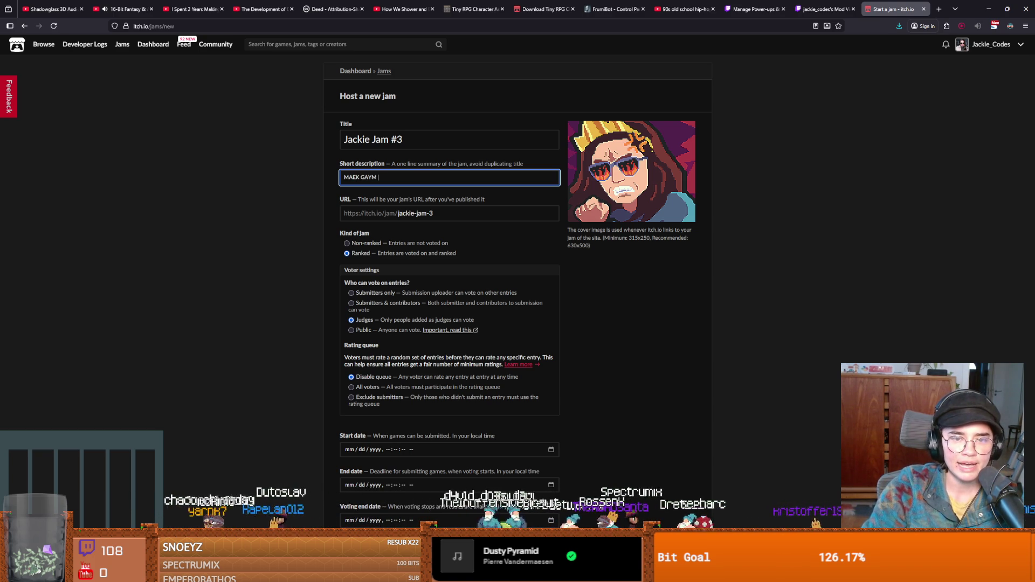
type("N")
left_click(257, 268)
- Scroll back up from the Criteria list to the Title and Start date fields
scroll(324, 272, "down", 3)
scroll(324, 275, "down", 15)
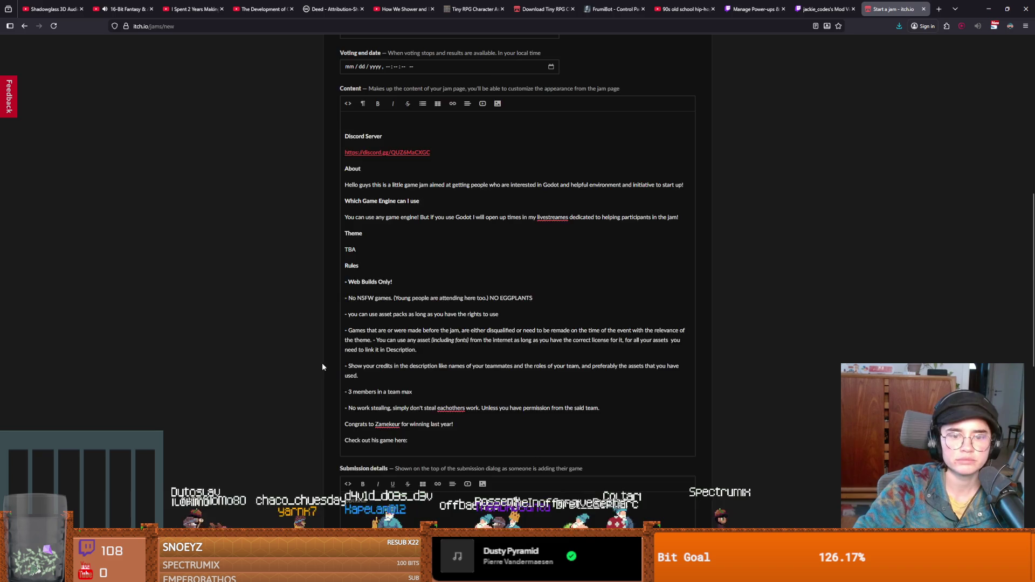
scroll(437, 410, "down", 2)
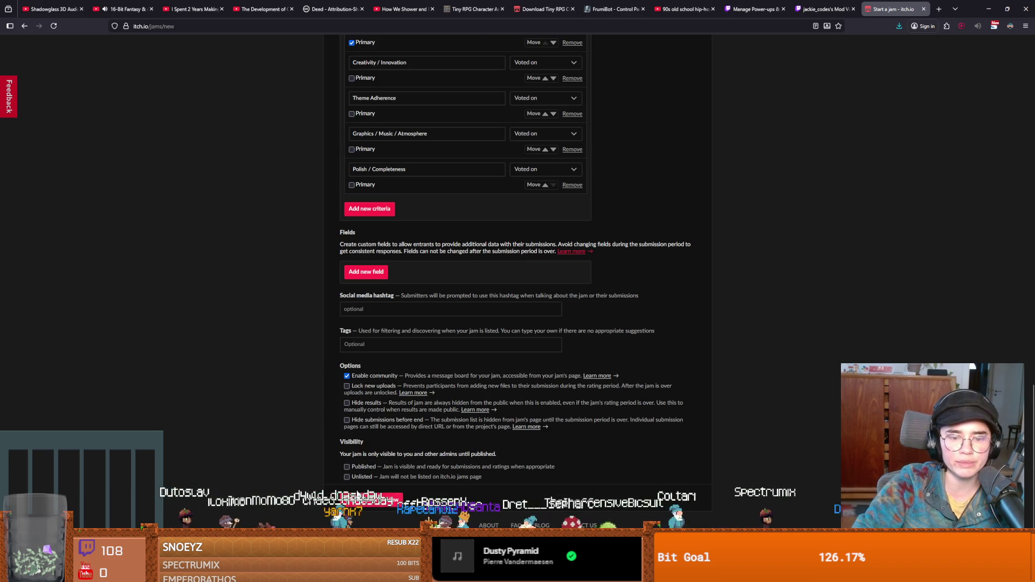
scroll(352, 418, "up", 8)
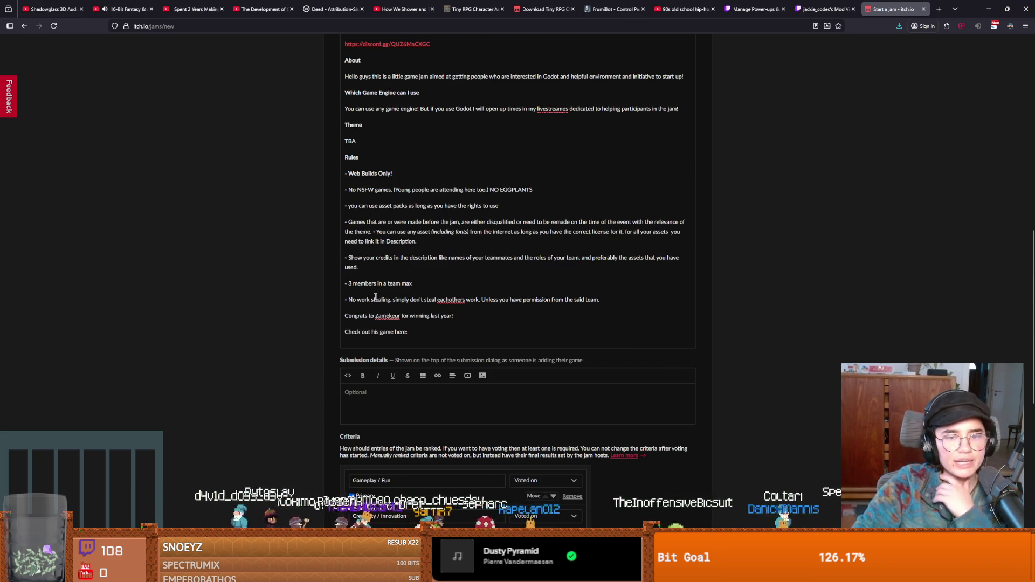
scroll(385, 326, "down", 3)
scroll(270, 296, "down", 2)
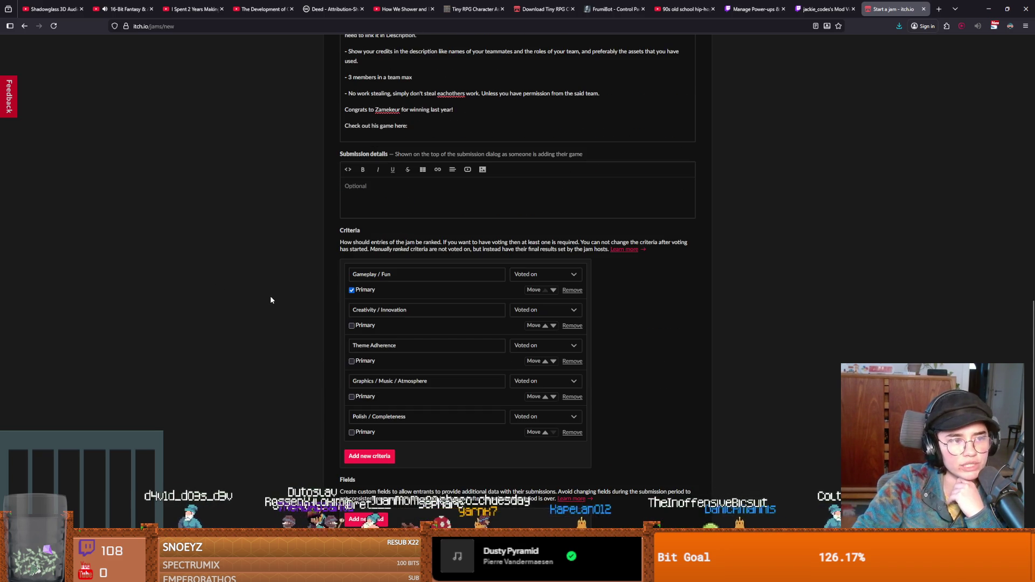
scroll(304, 308, "up", 1)
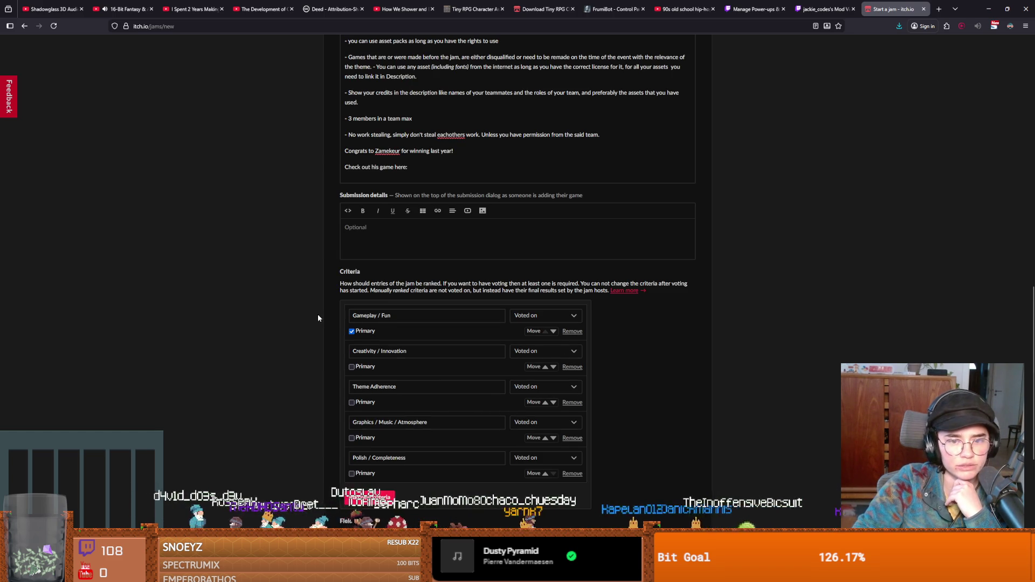
scroll(319, 314, "up", 12)
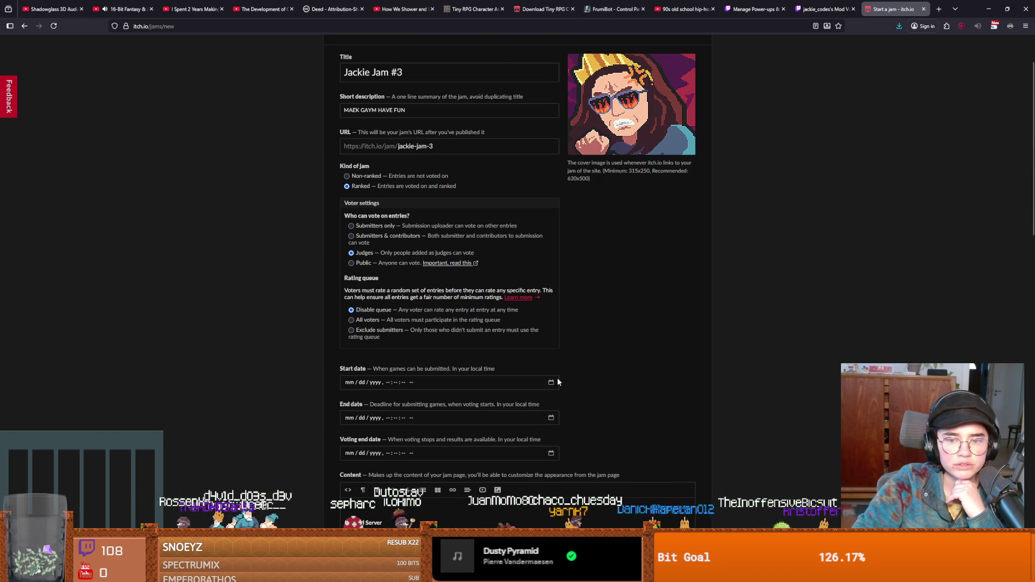
- Open the date picker on the Start date field
left_click(551, 382)
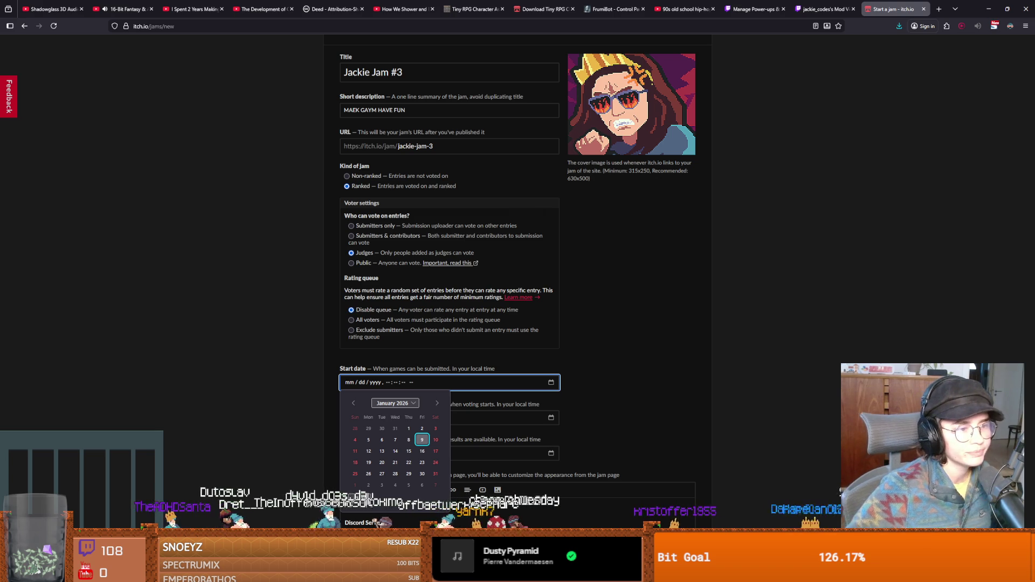
scroll(307, 342, "down", 2)
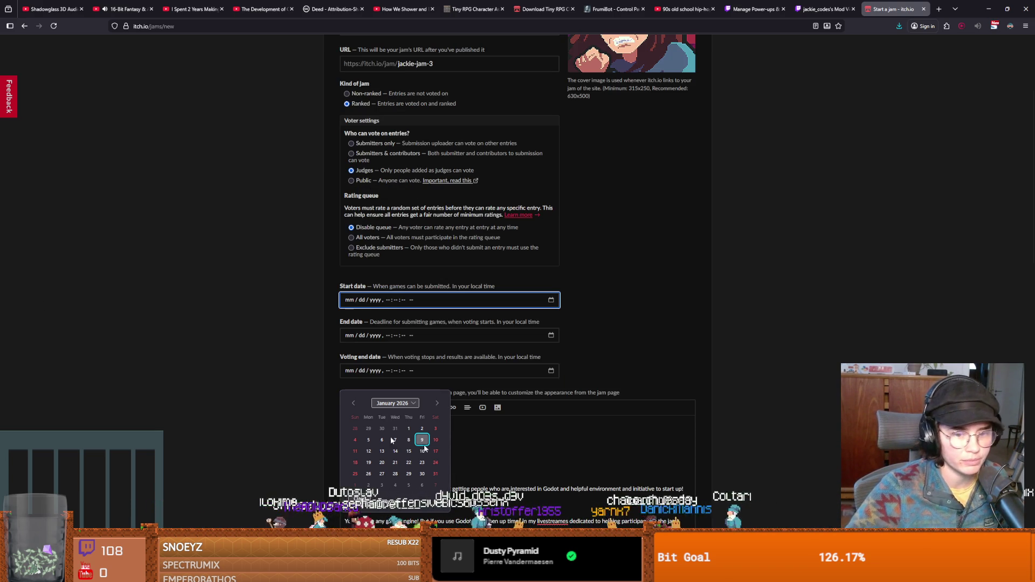
- Choose February 20, 2026 as start and March 1, 2026 as end date, then submit
left_click(437, 404)
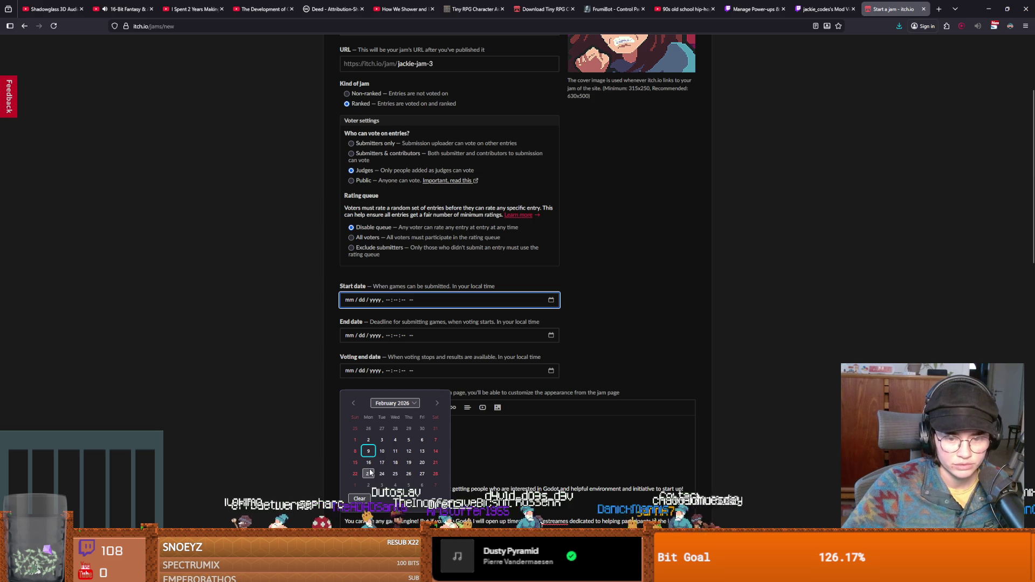
left_click(422, 463)
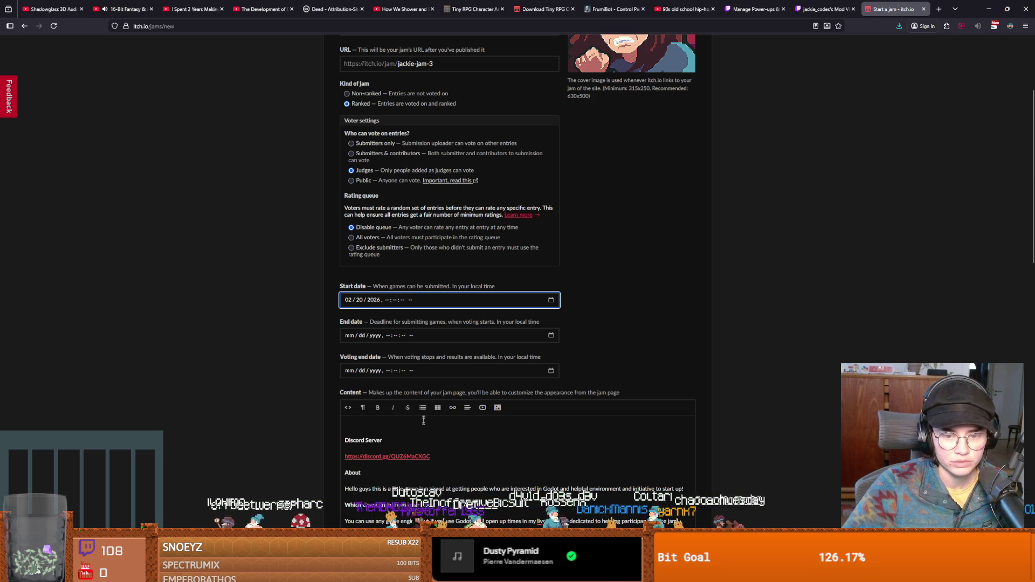
left_click(551, 335)
left_click(437, 357)
left_click(355, 393)
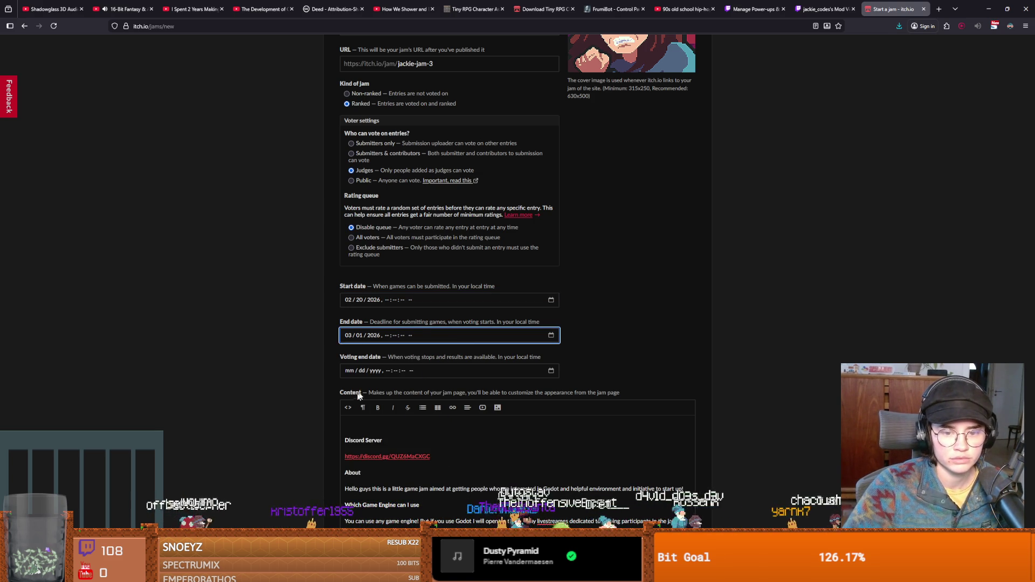
scroll(603, 334, "down", 3)
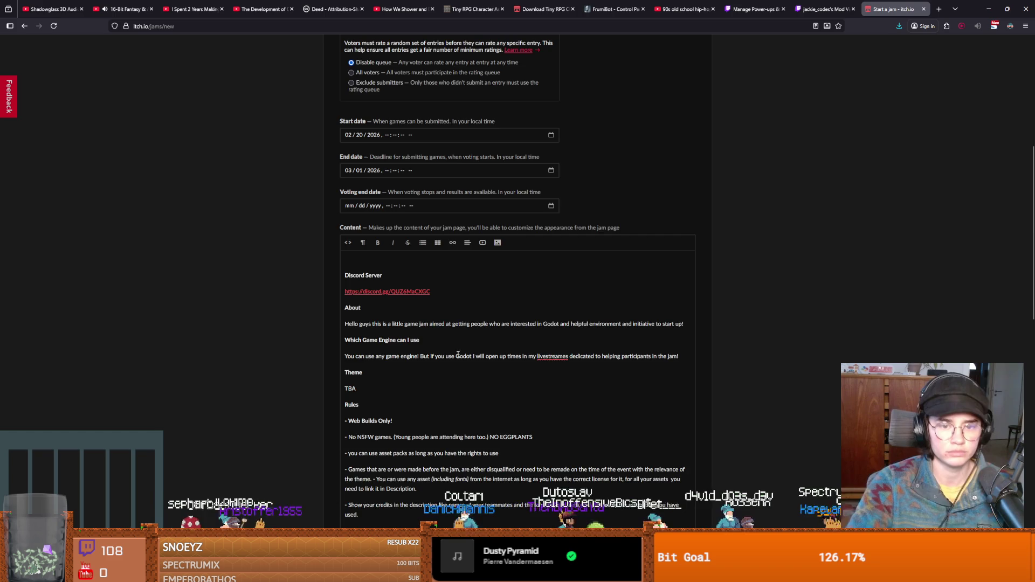
scroll(457, 355, "up", 6)
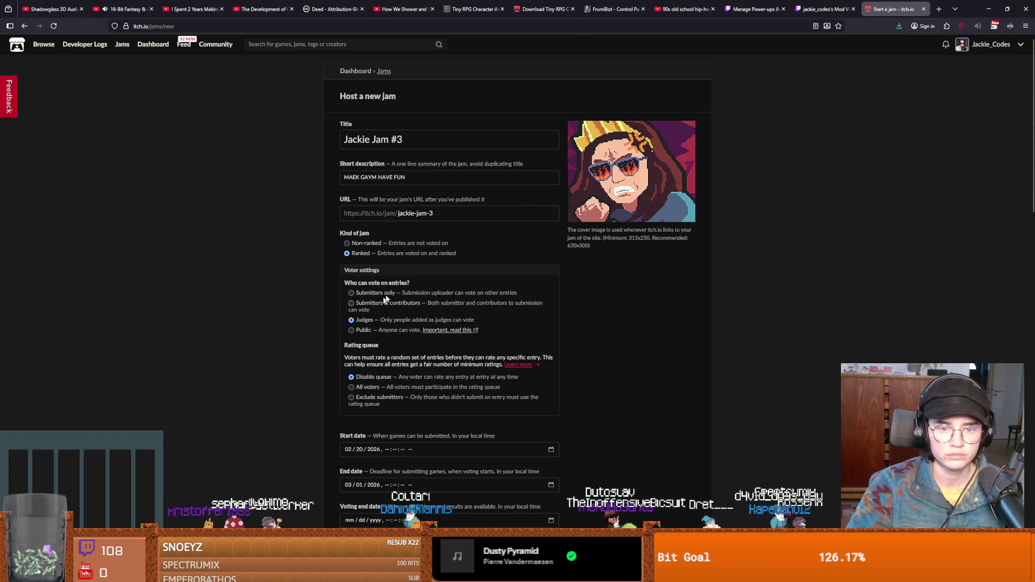
scroll(372, 382, "down", 20)
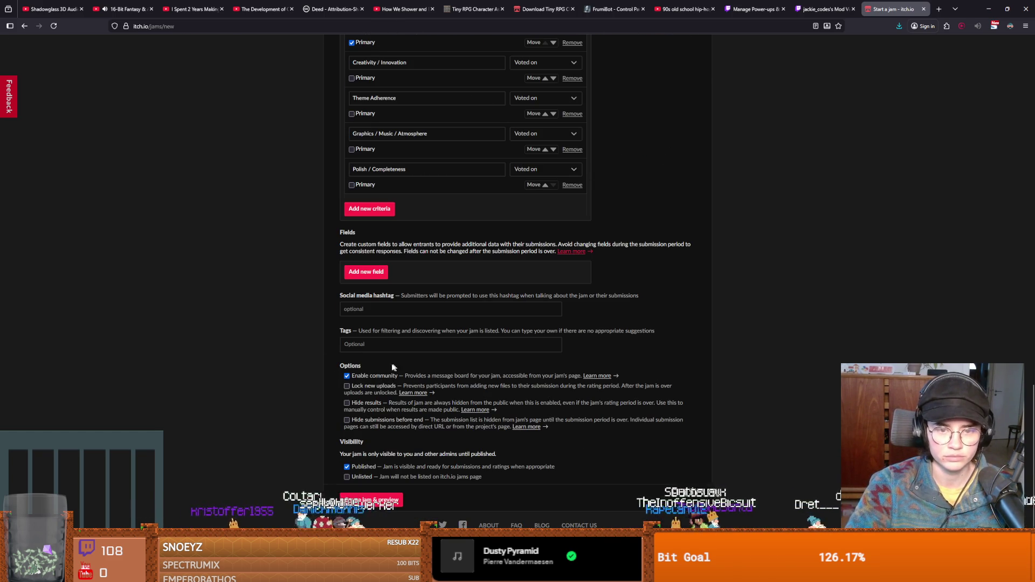
scroll(401, 367, "up", 20)
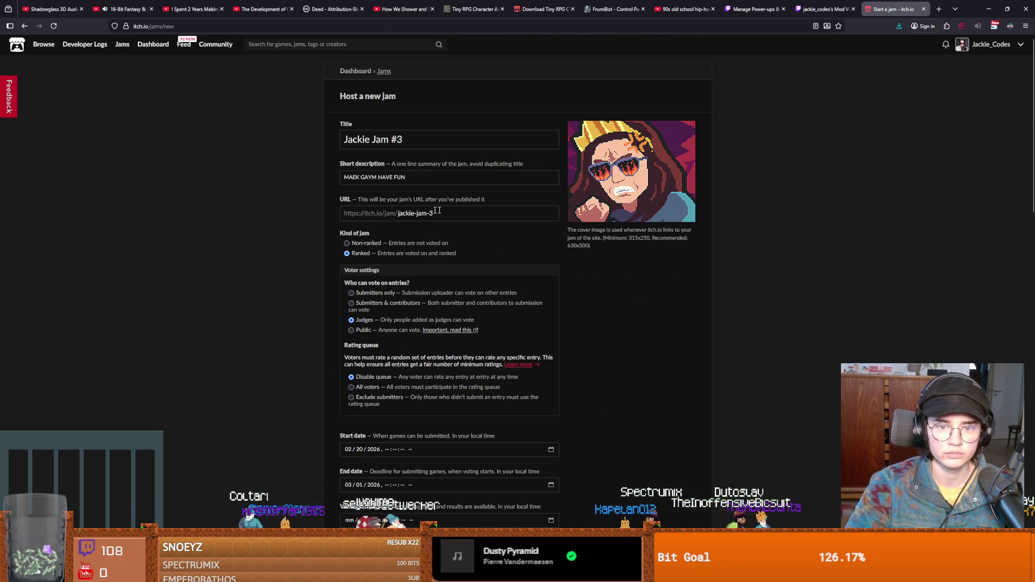
scroll(312, 373, "down", 20)
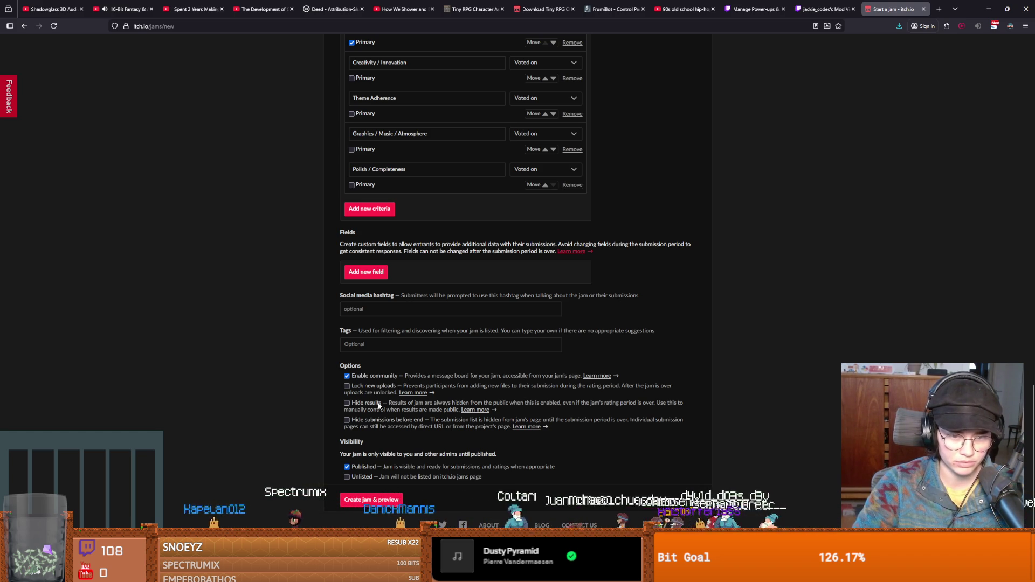
scroll(328, 430, "up", 20)
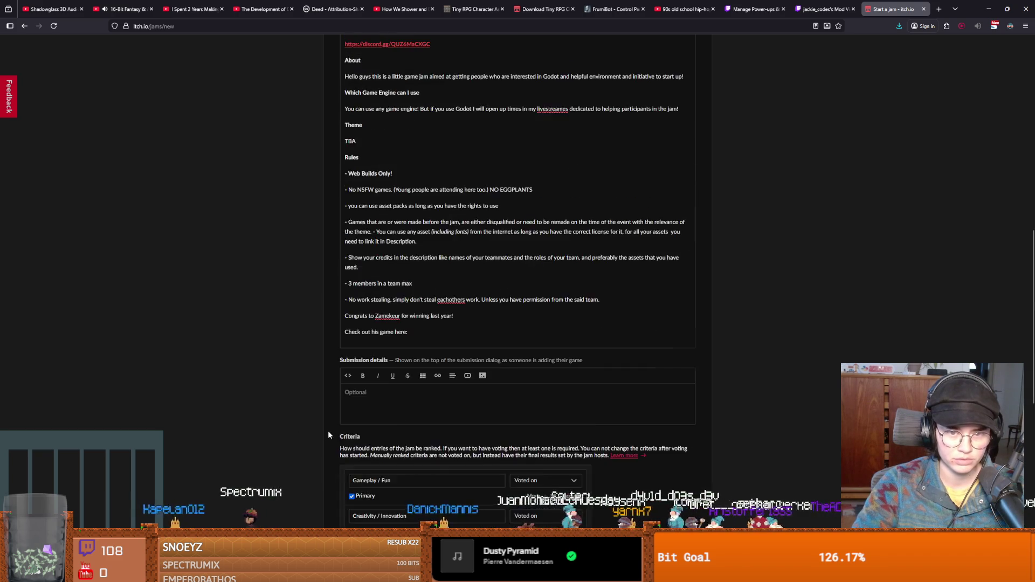
scroll(329, 435, "down", 20)
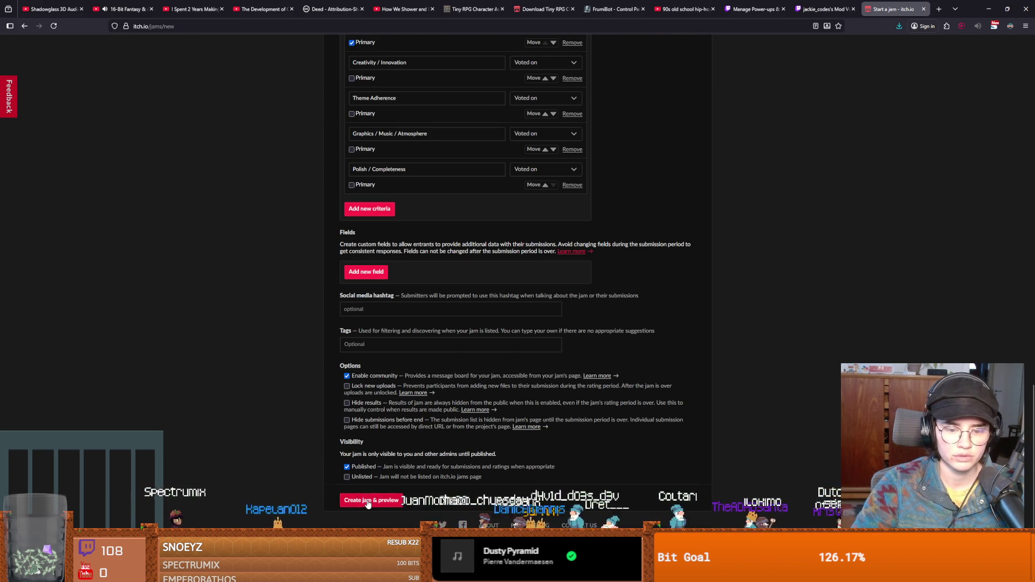
left_click(369, 501)
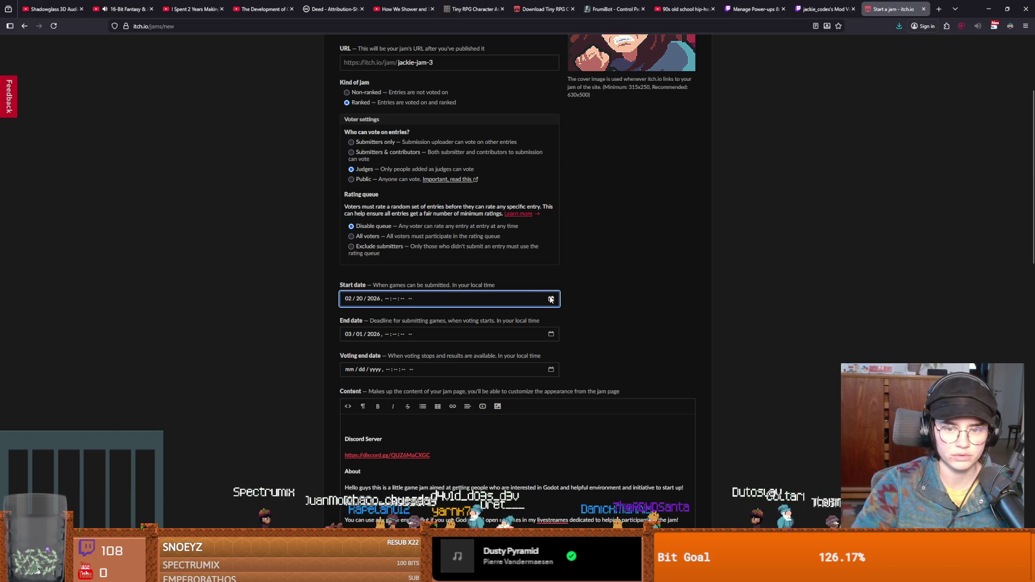
- Reconfirm February 20 as the start date and try submitting the form again
left_click(413, 301)
left_click(422, 379)
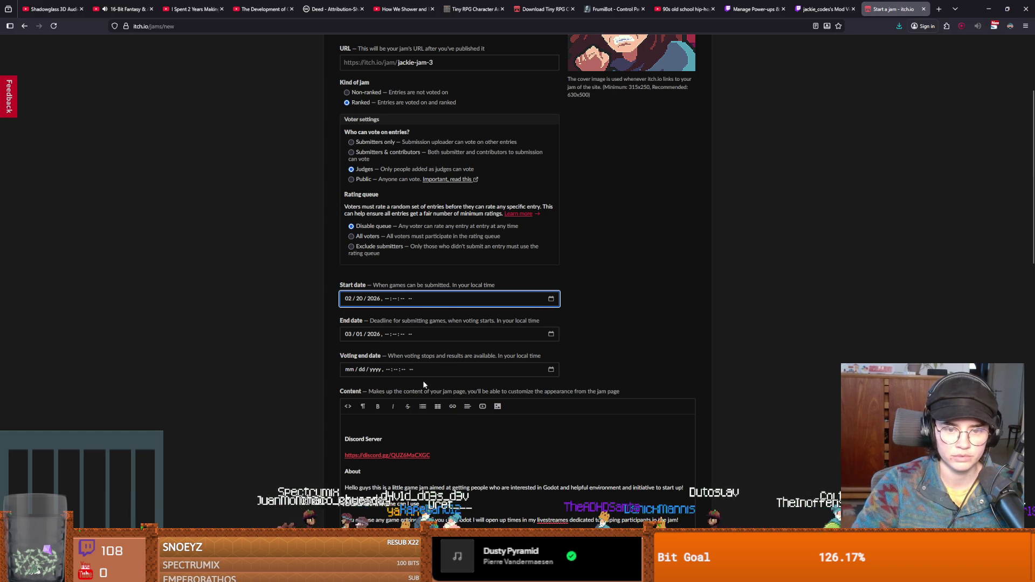
left_click(349, 300)
left_click(420, 335)
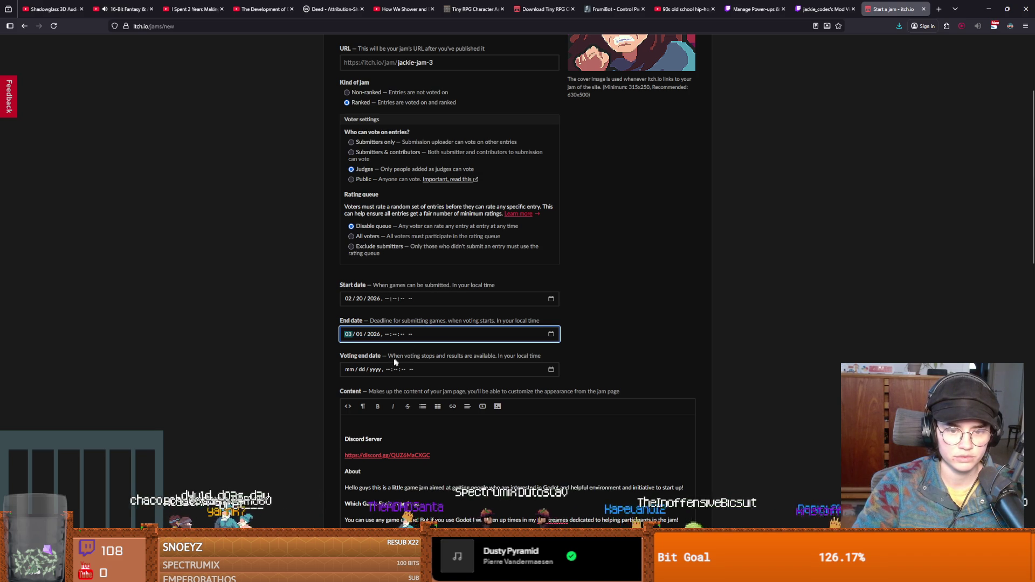
scroll(429, 325, "down", 15)
left_click(371, 499)
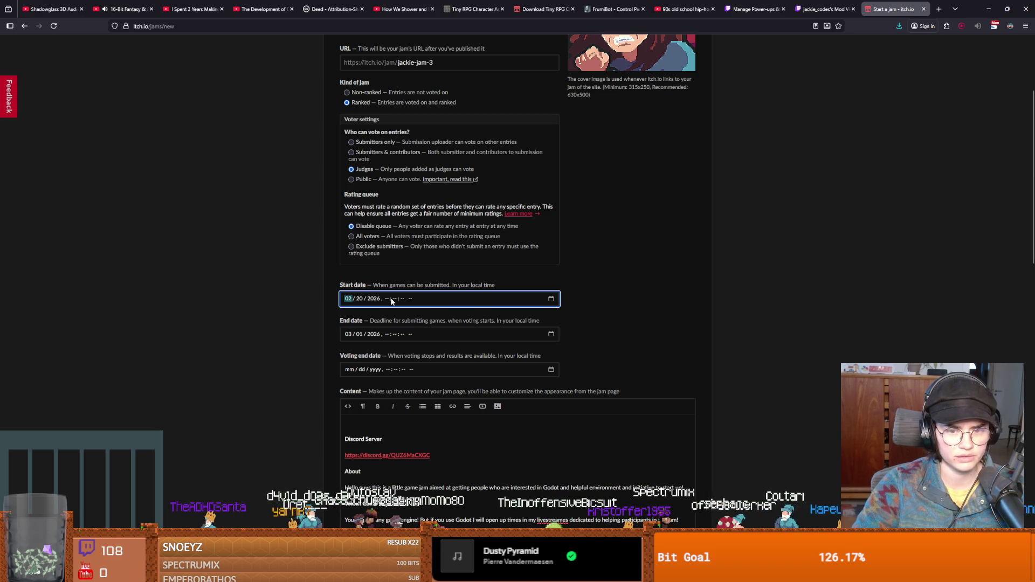
- Set start time to 3:00 PM and end time to 11:59 PM, then resubmit
left_click(356, 299)
key("Tab")
key("Tab")
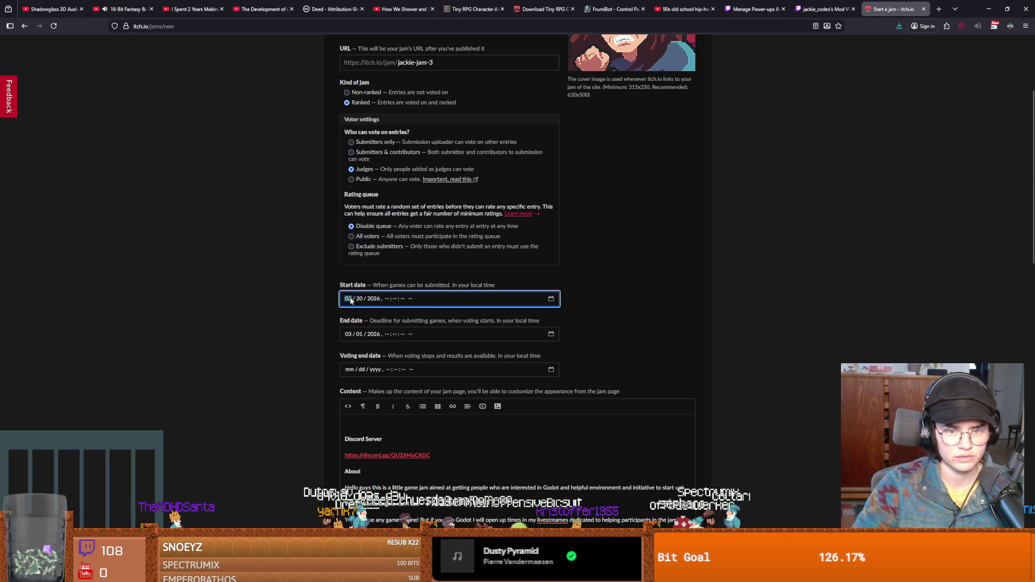
key("Up")
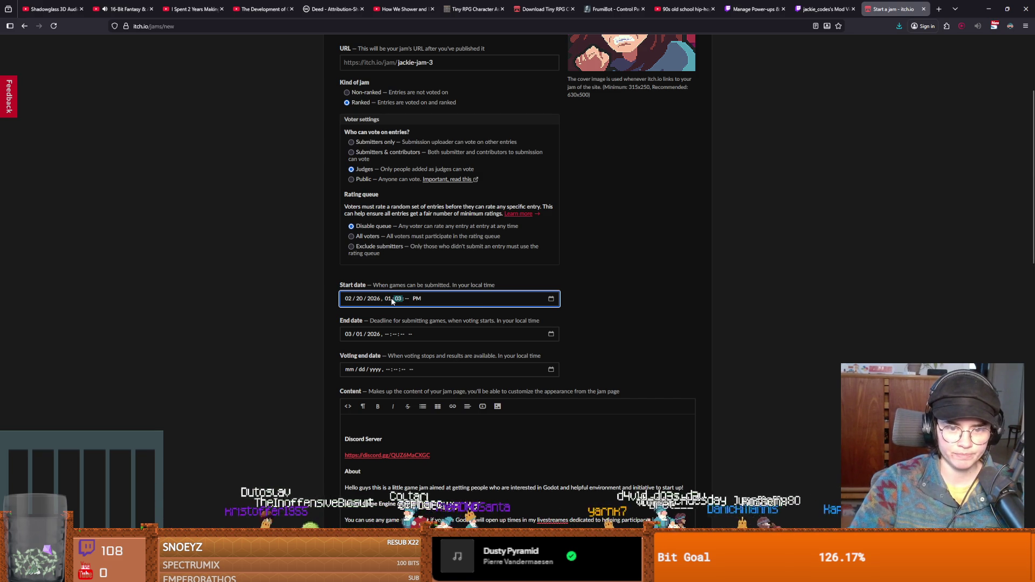
type("30")
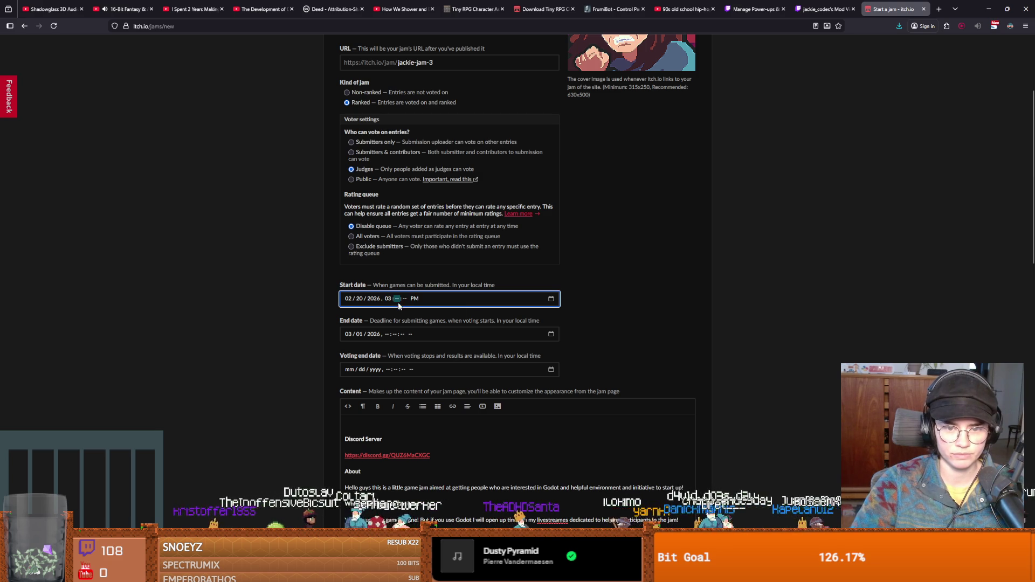
type("00")
left_click(389, 334)
type("12")
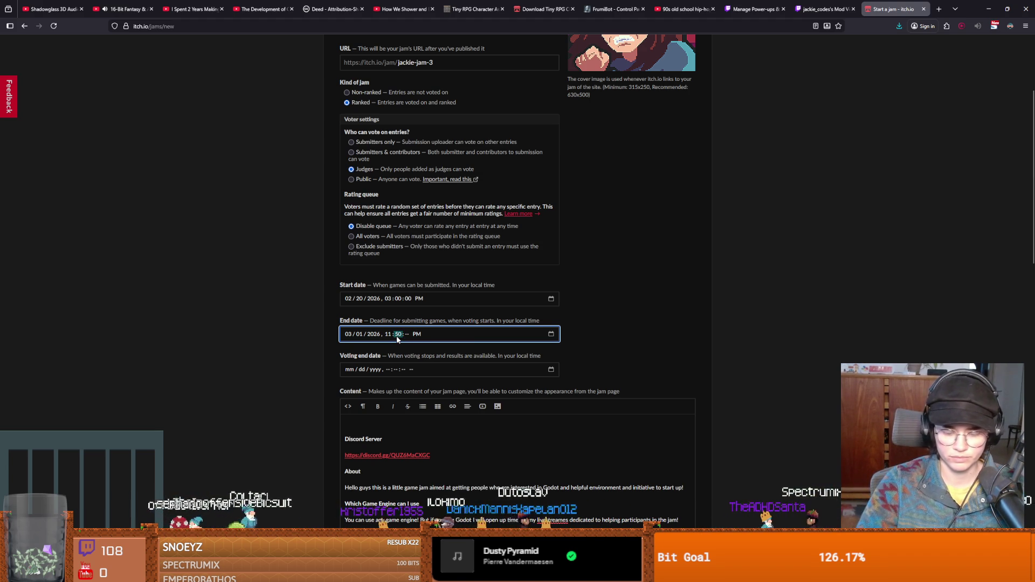
type("00")
left_click(307, 379)
scroll(287, 385, "down", 2)
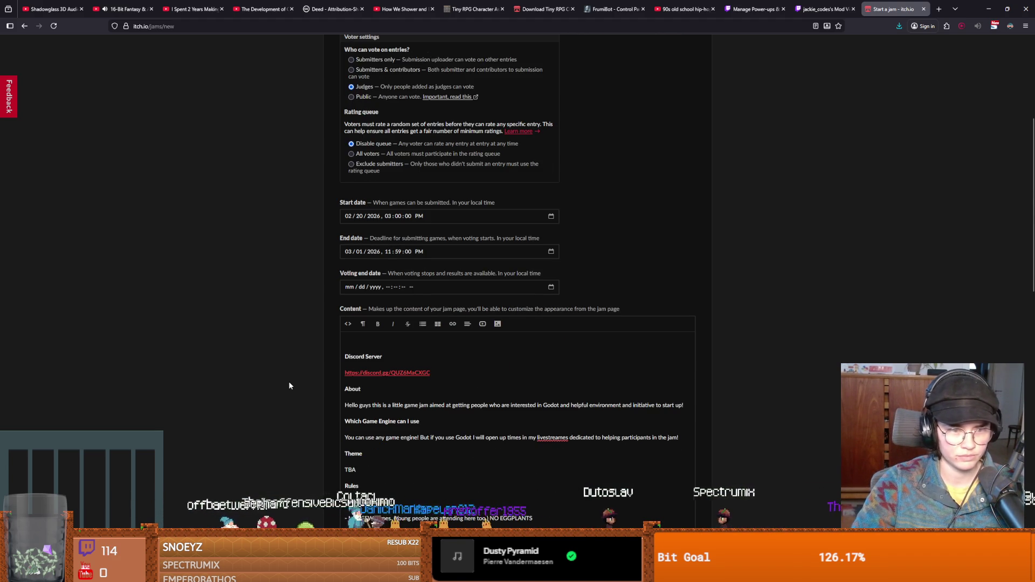
scroll(354, 335, "down", 15)
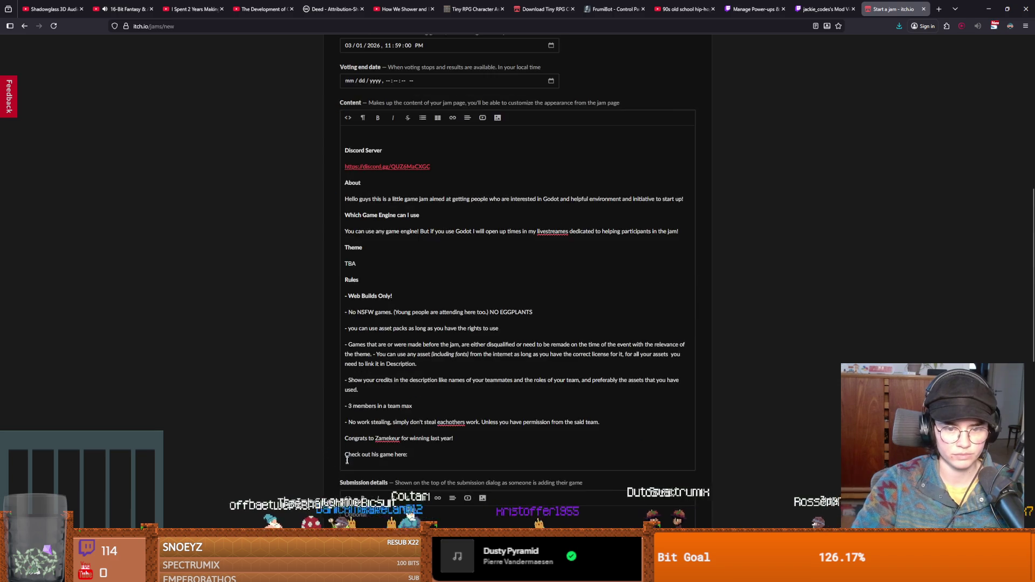
left_click(371, 500)
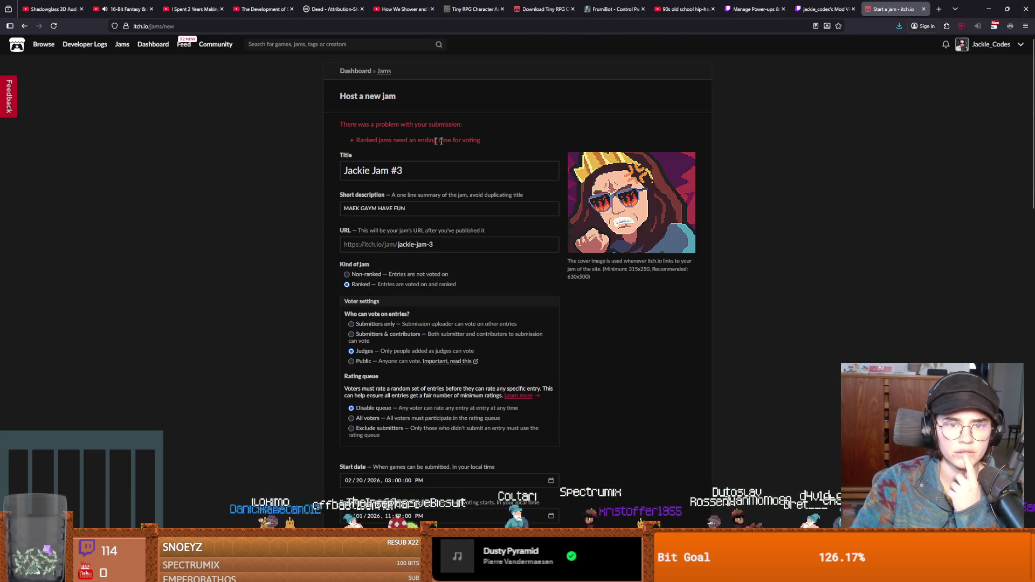
- Enter voting end 03/08/2026 03:00 PM and submit the form to create Jackie Jam #3
scroll(392, 311, "down", 1)
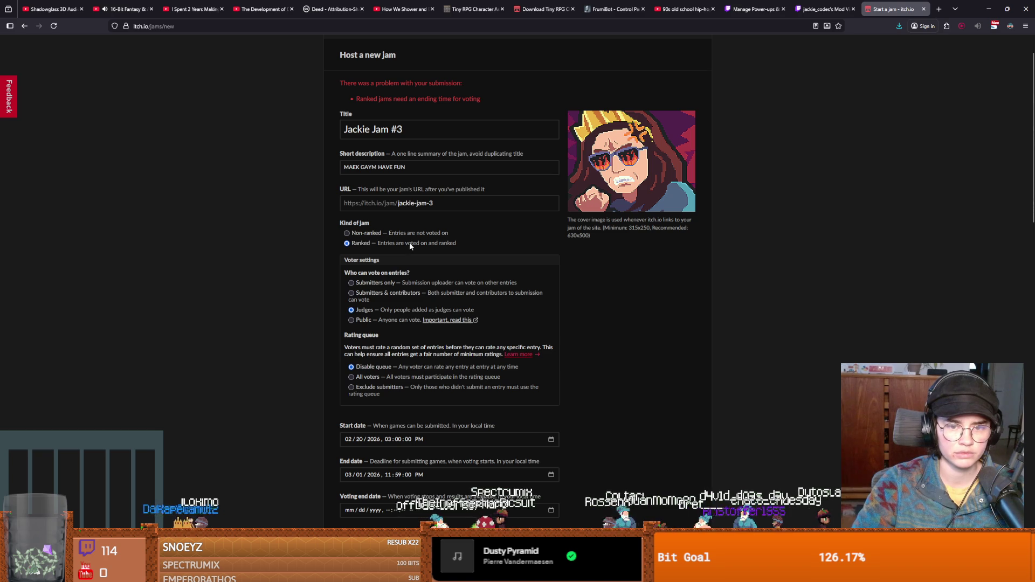
scroll(392, 239, "down", 7)
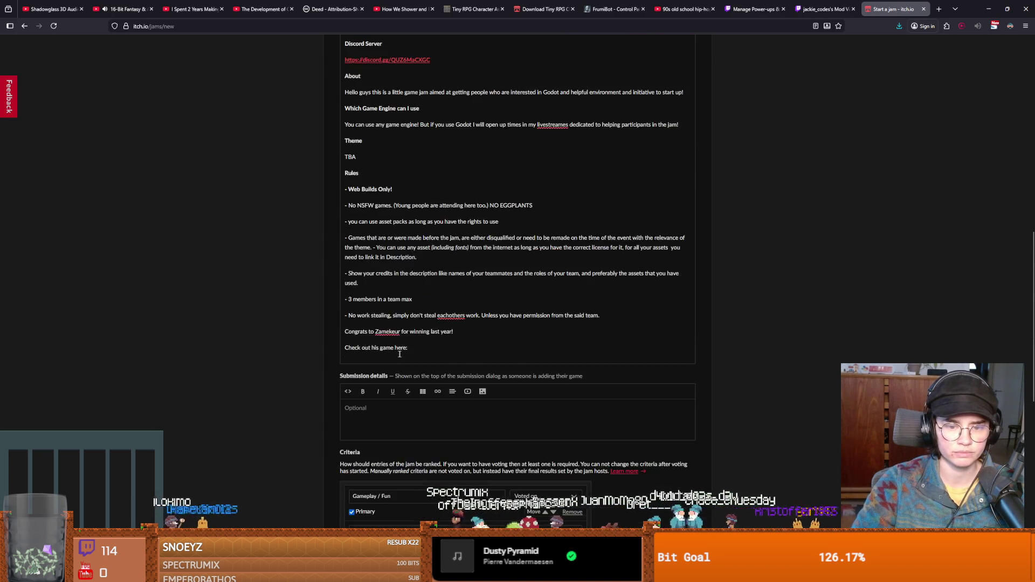
scroll(405, 354, "up", 2)
left_click(366, 305)
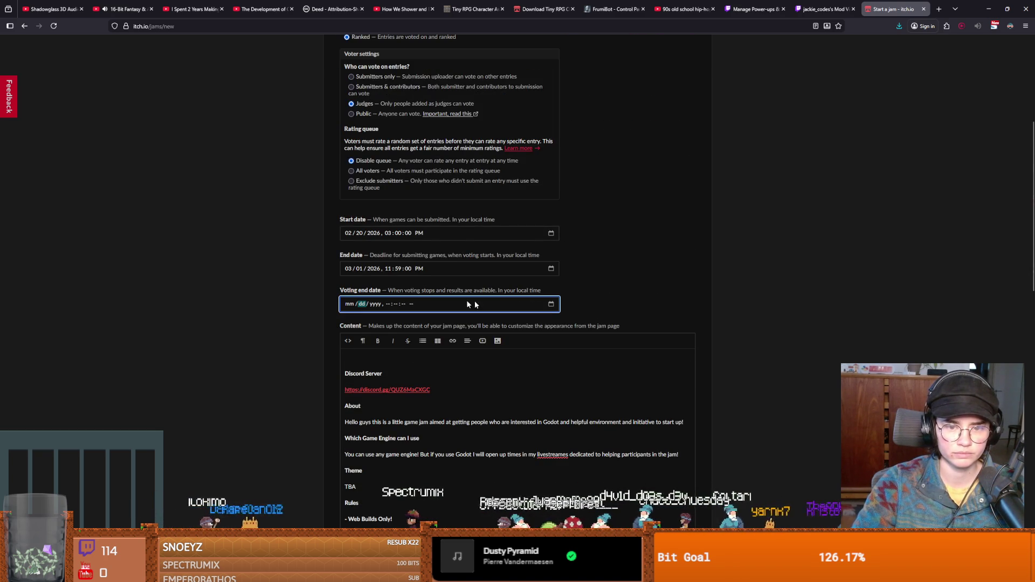
left_click(349, 304)
type("03 / dd / yyyy , -- : -- : -- --")
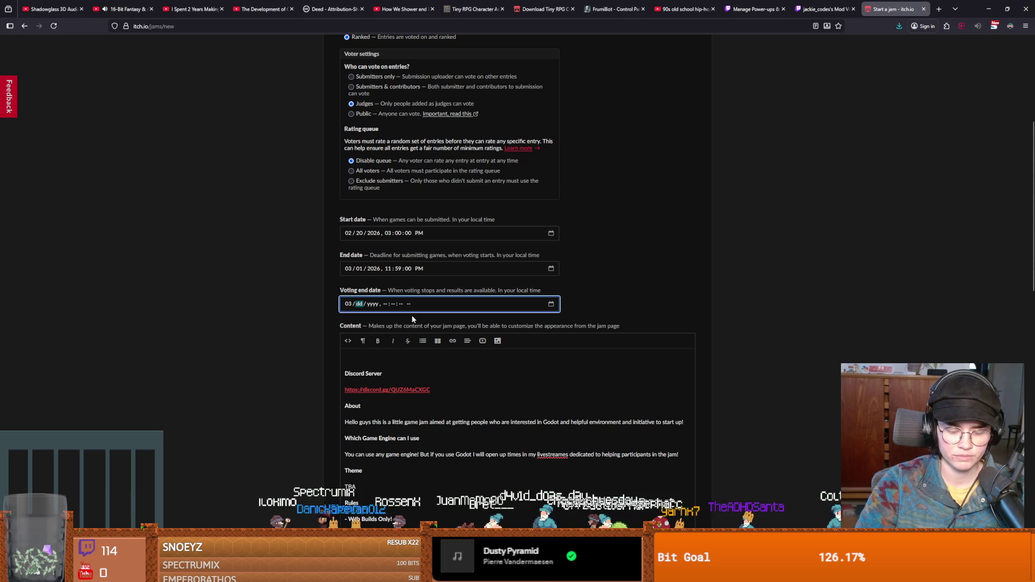
type("08")
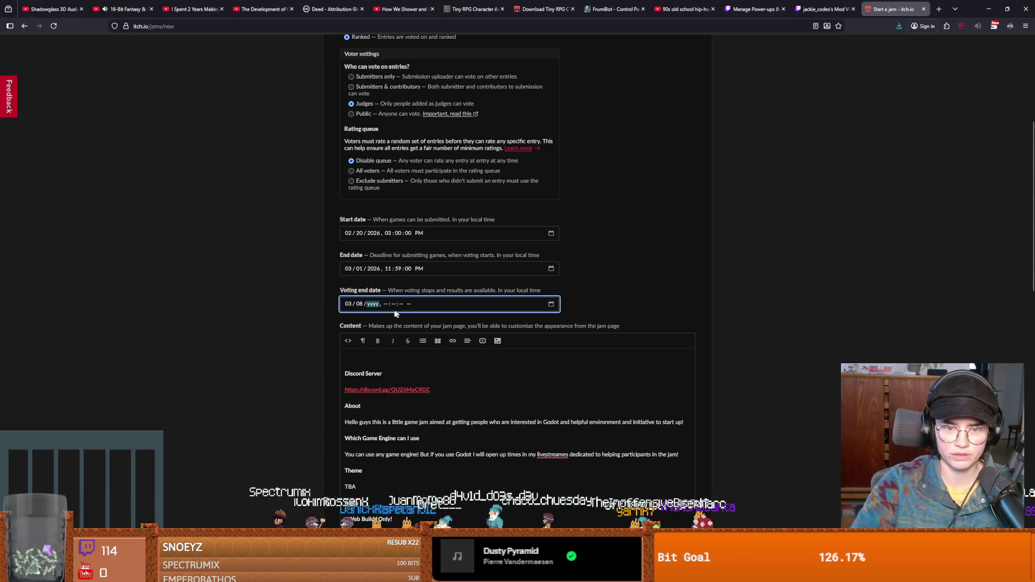
type("2026")
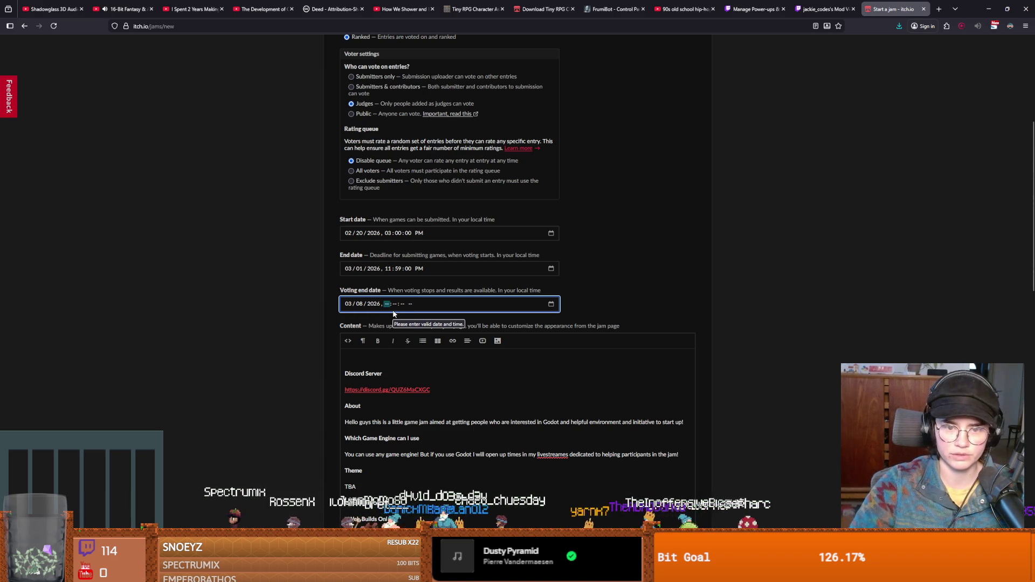
type("03")
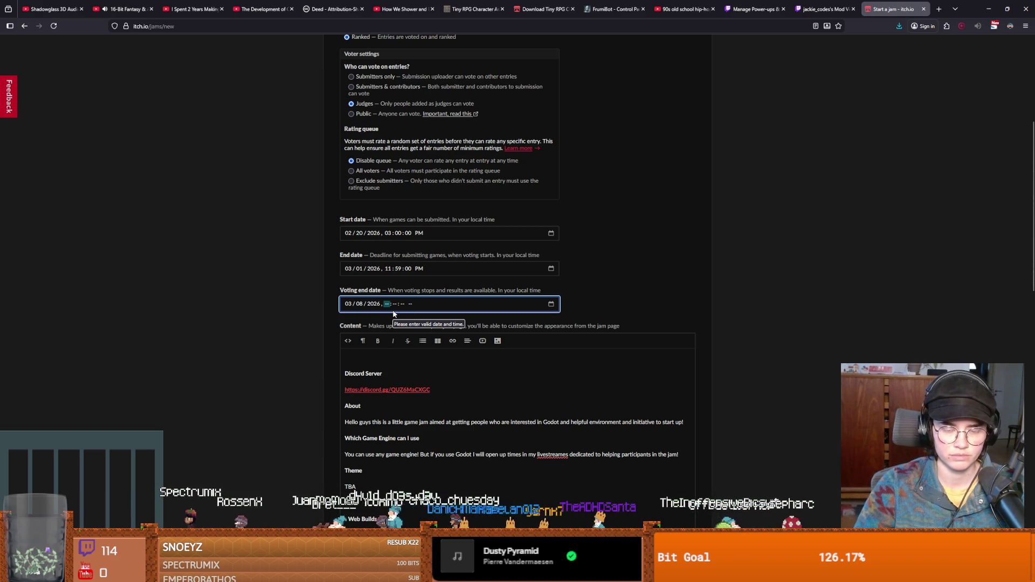
type("0000")
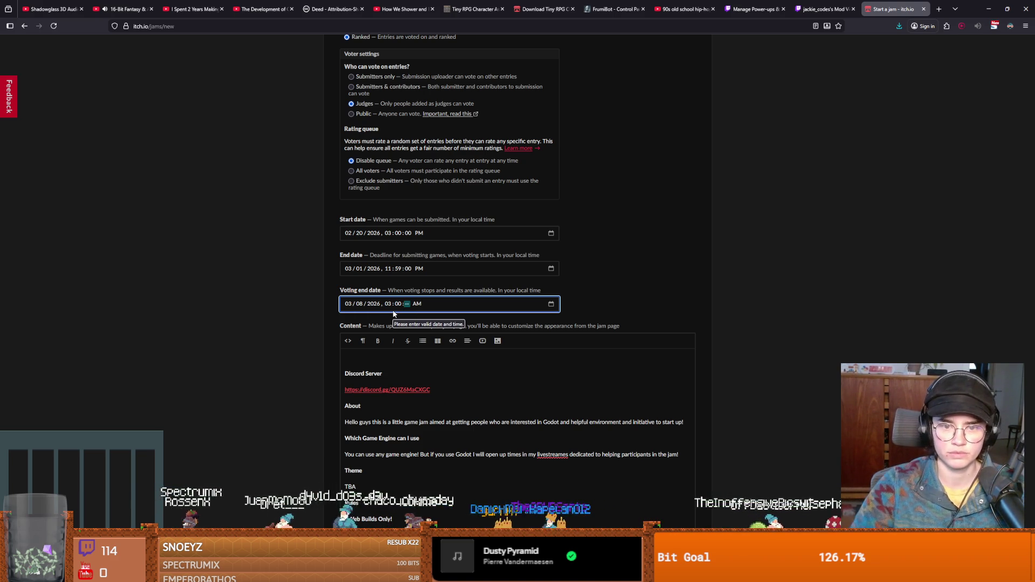
left_click(420, 304)
type("p")
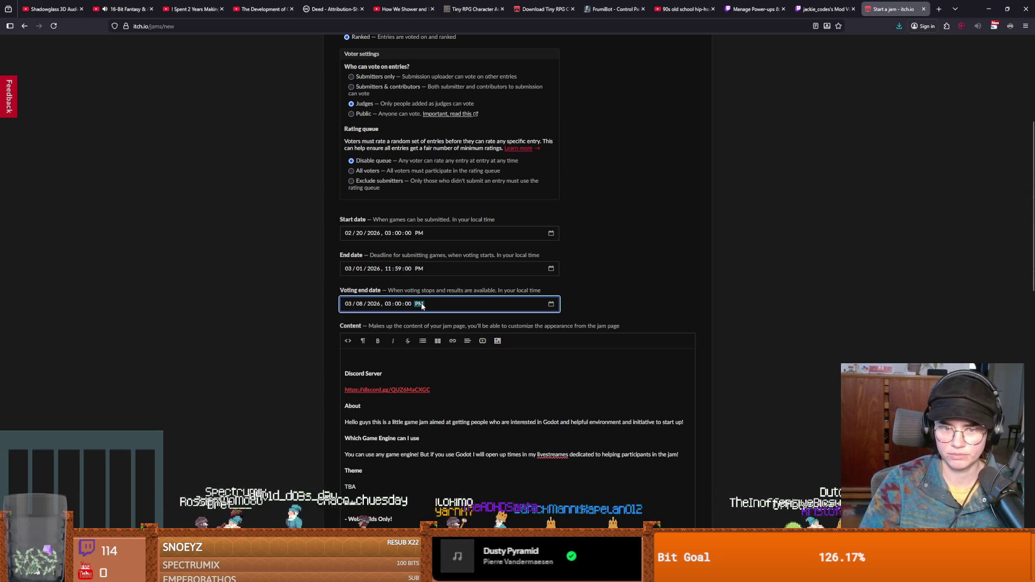
left_click(296, 325)
scroll(296, 325, "down", 10)
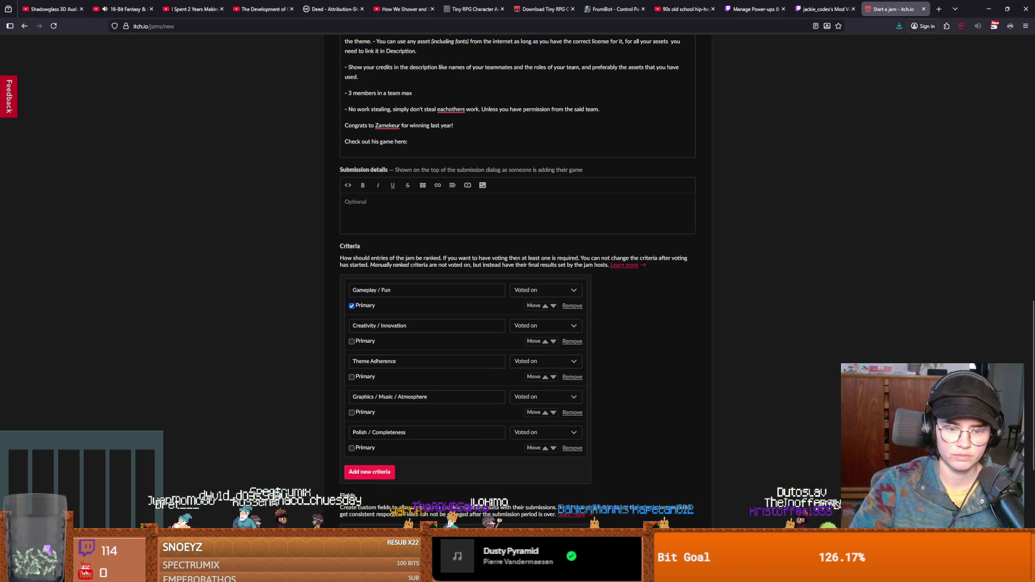
scroll(296, 325, "down", 5)
left_click(372, 500)
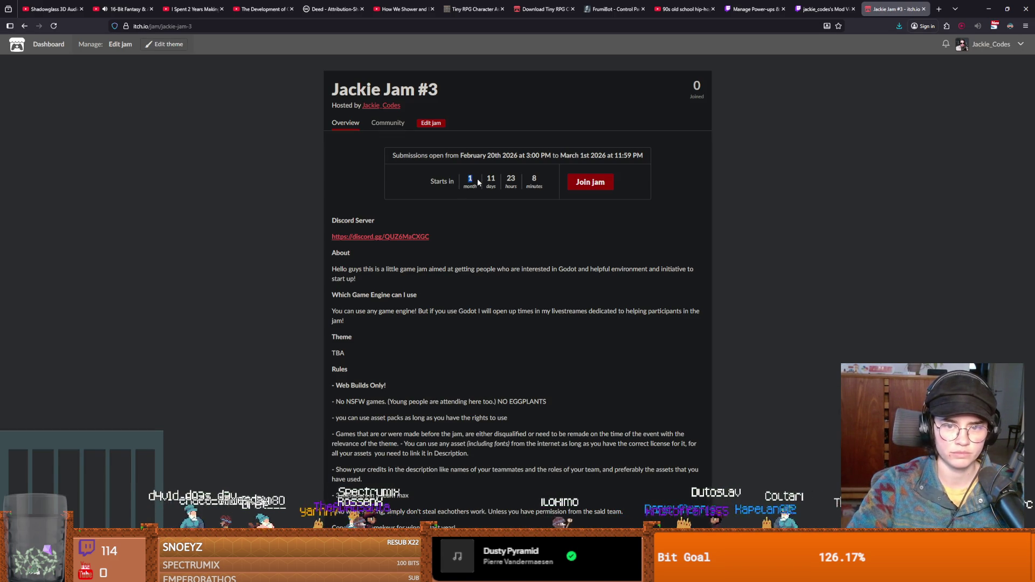
- In the theme editor, choose the pixel-art banner and arcade background images
left_click(160, 48)
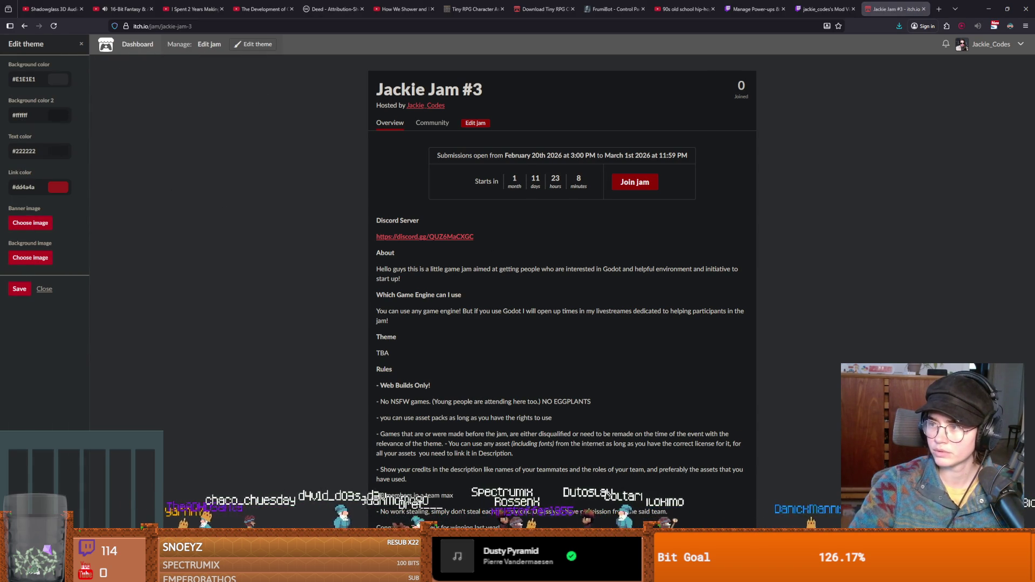
left_click(31, 223)
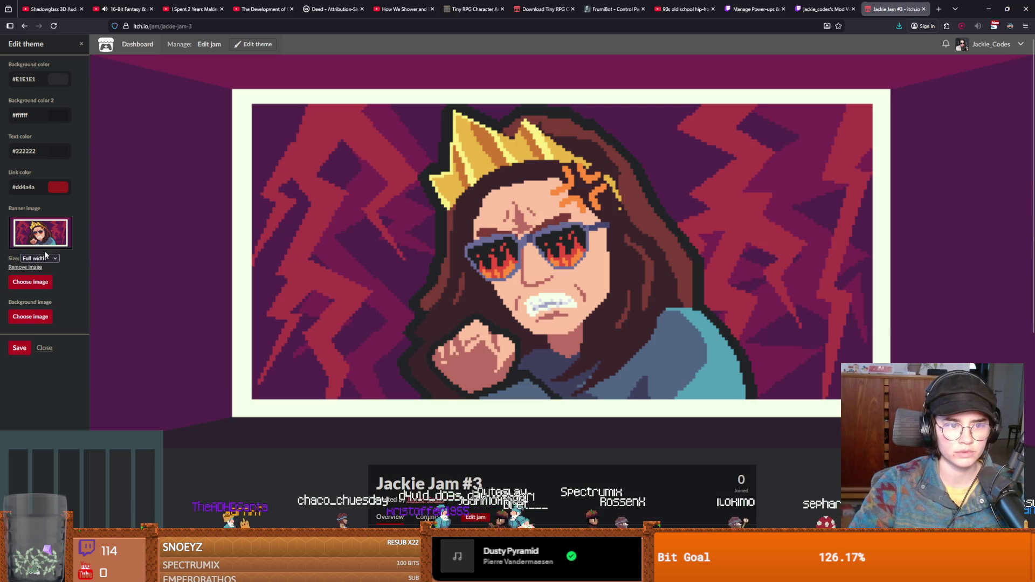
scroll(161, 312, "down", 3)
scroll(161, 312, "up", 2)
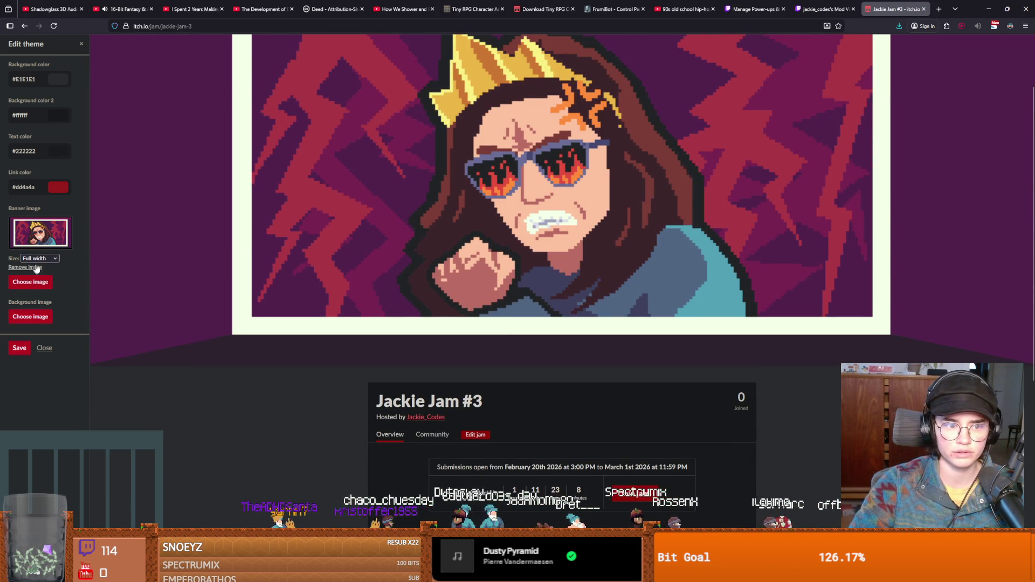
scroll(256, 317, "up", 1)
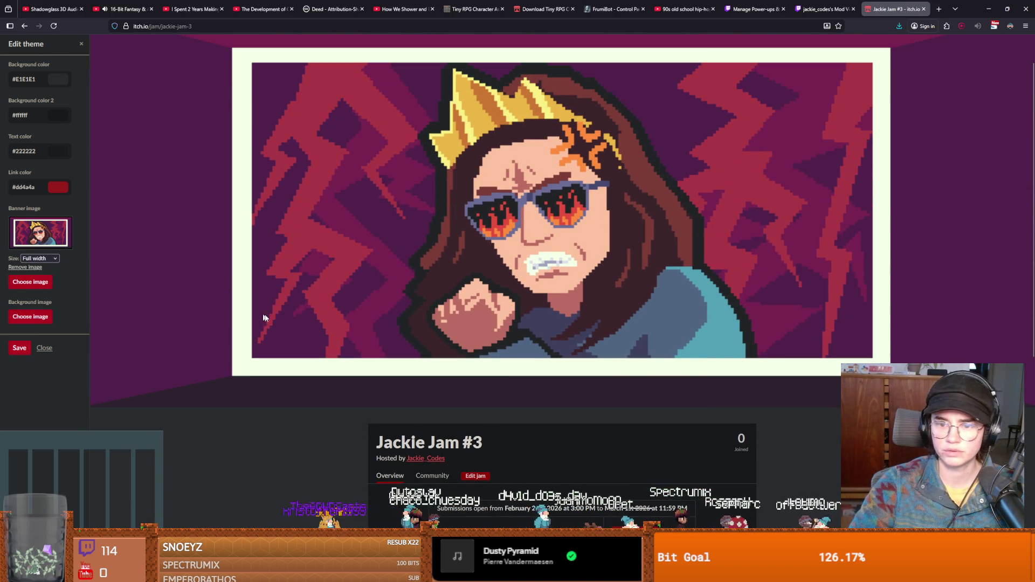
left_click(41, 321)
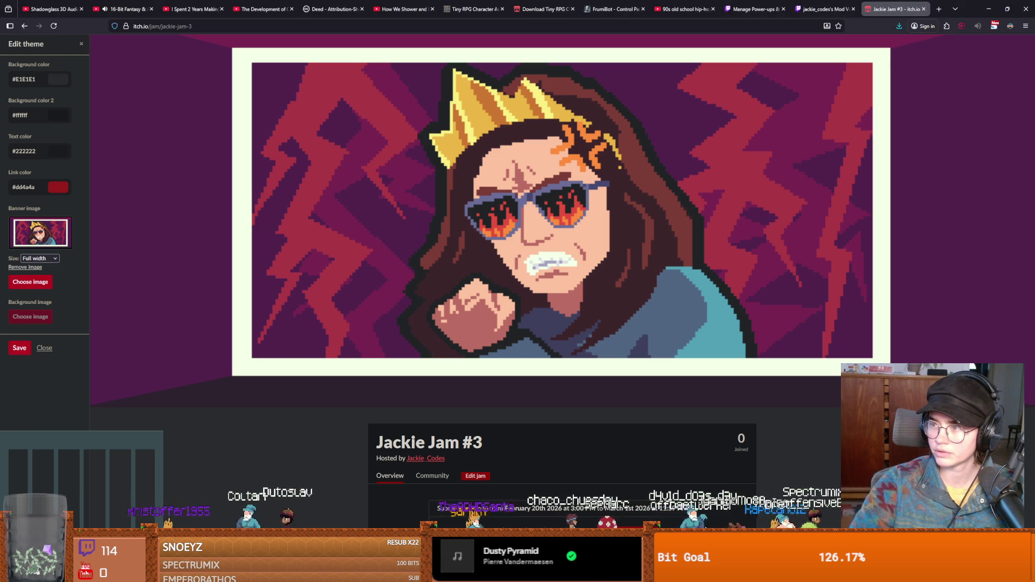
scroll(661, 317, "down", 2)
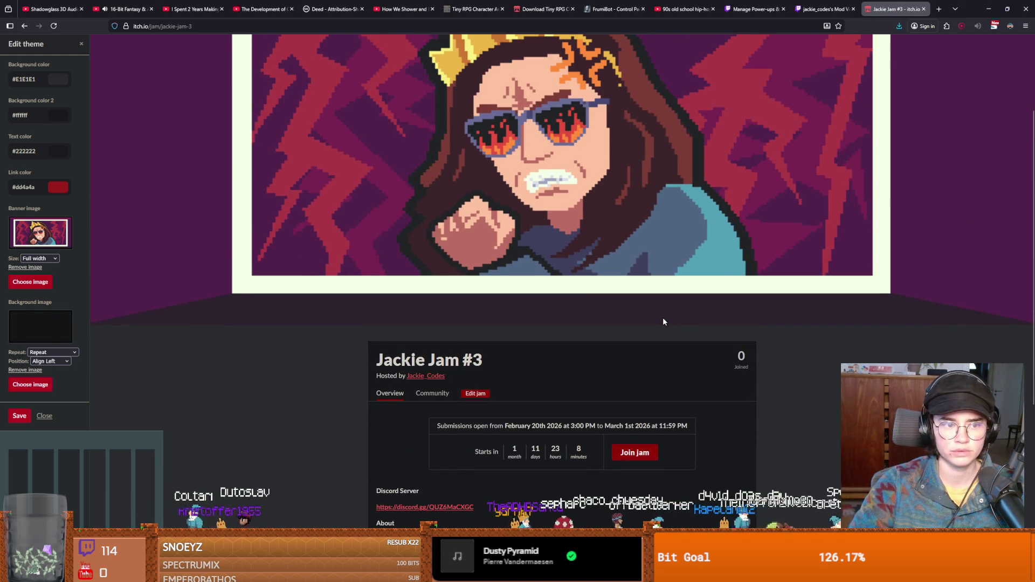
scroll(290, 308, "down", 4)
scroll(429, 337, "up", 3)
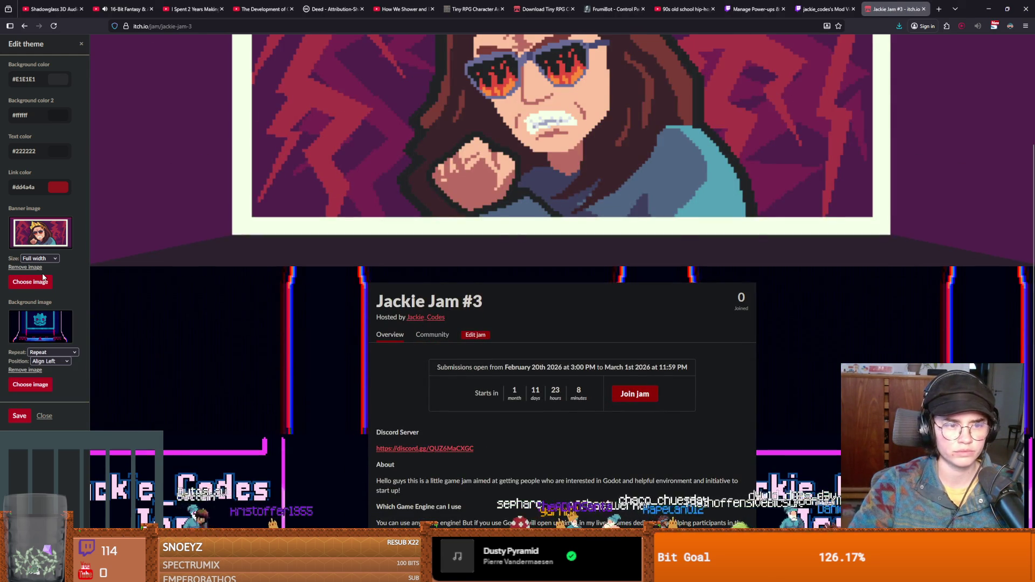
scroll(43, 277, "up", 1)
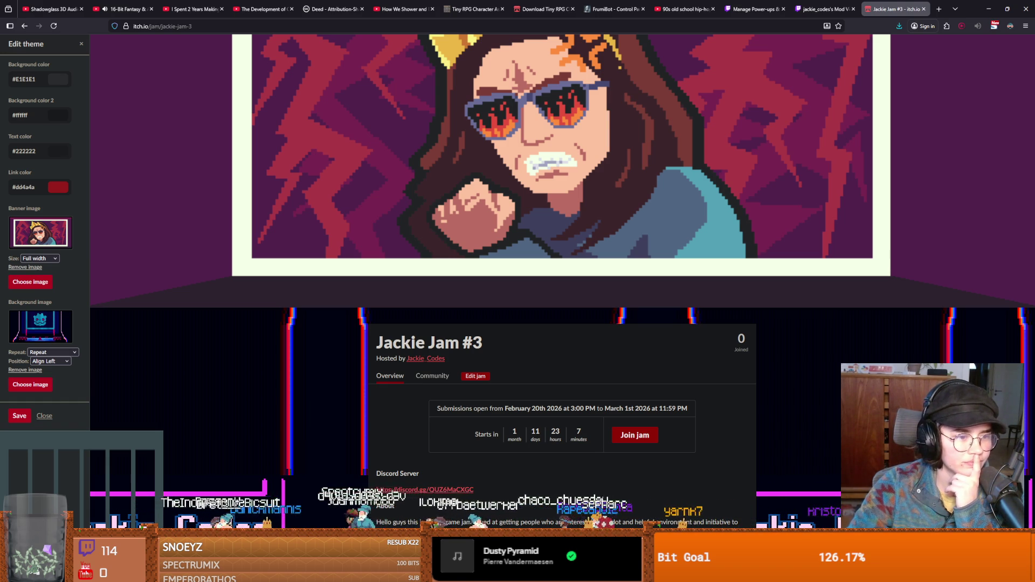
scroll(276, 324, "down", 1)
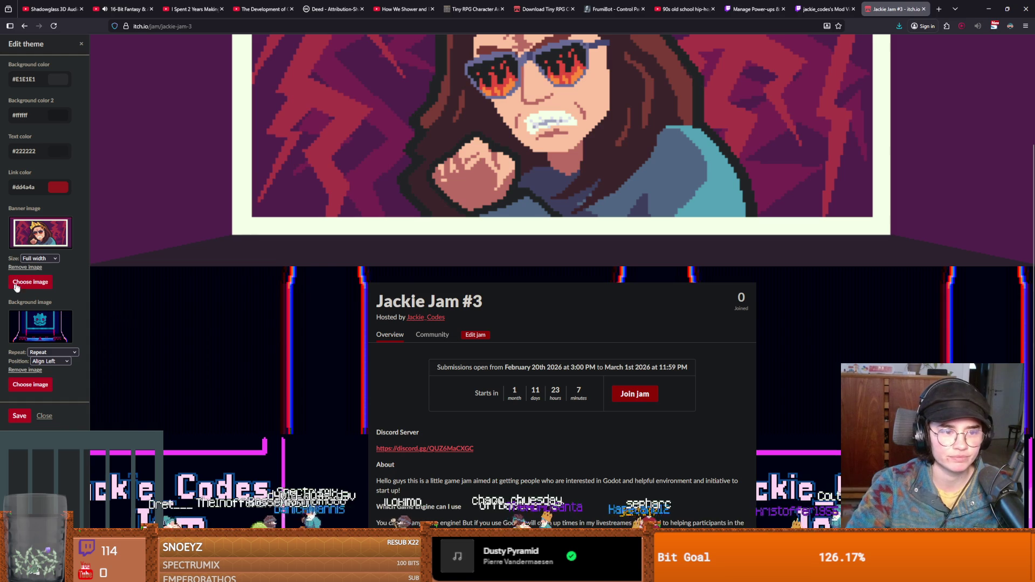
- Set the banner size to Fixed width, save the theme, and return to Godot
left_click(39, 280)
scroll(367, 284, "up", 4)
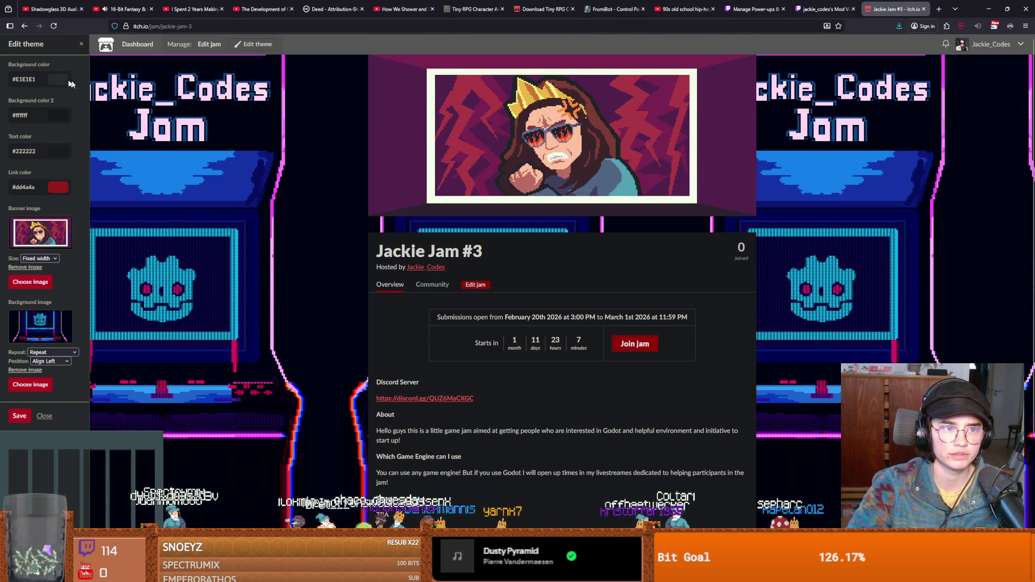
left_click(22, 415)
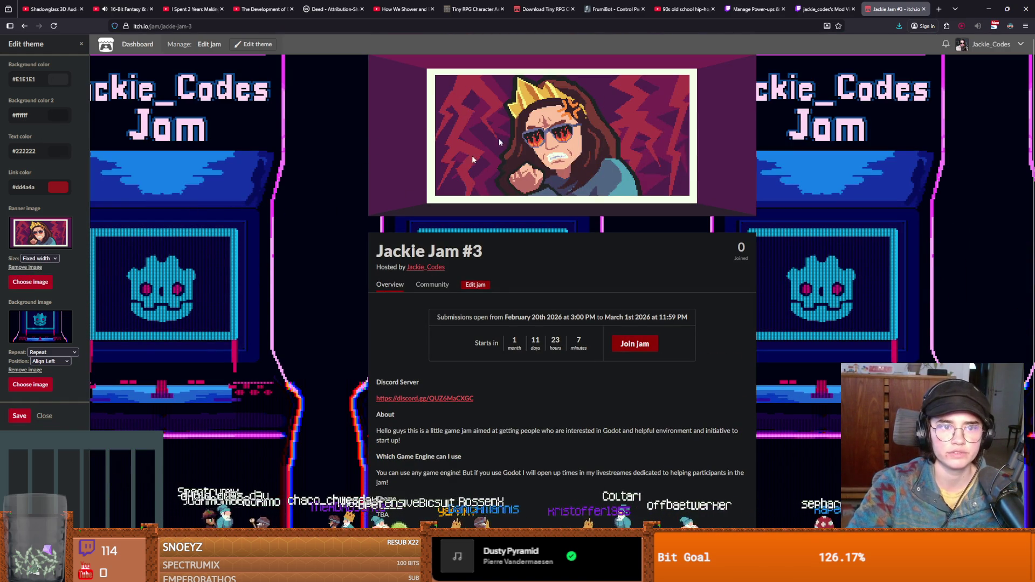
left_click(989, 9)
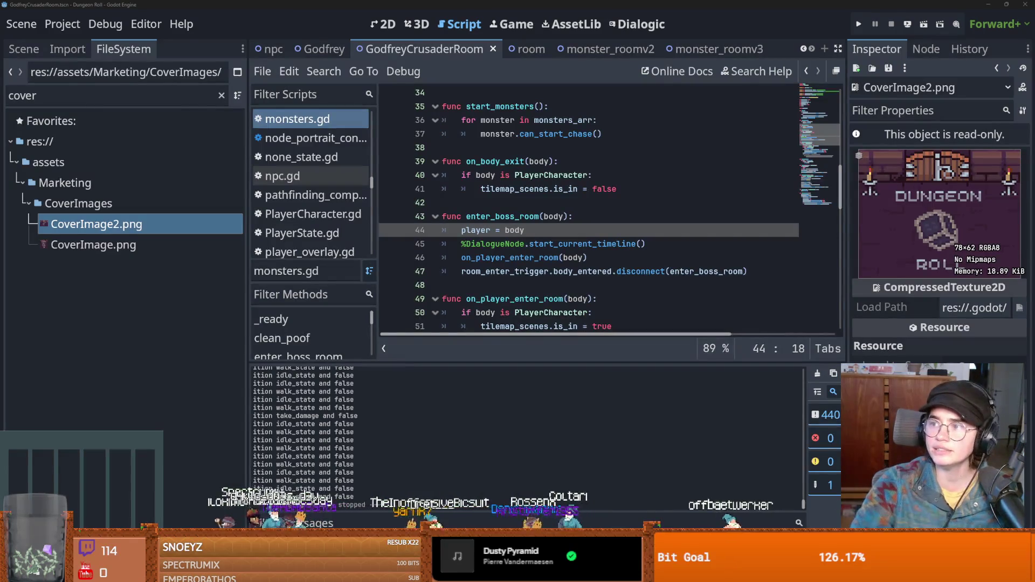
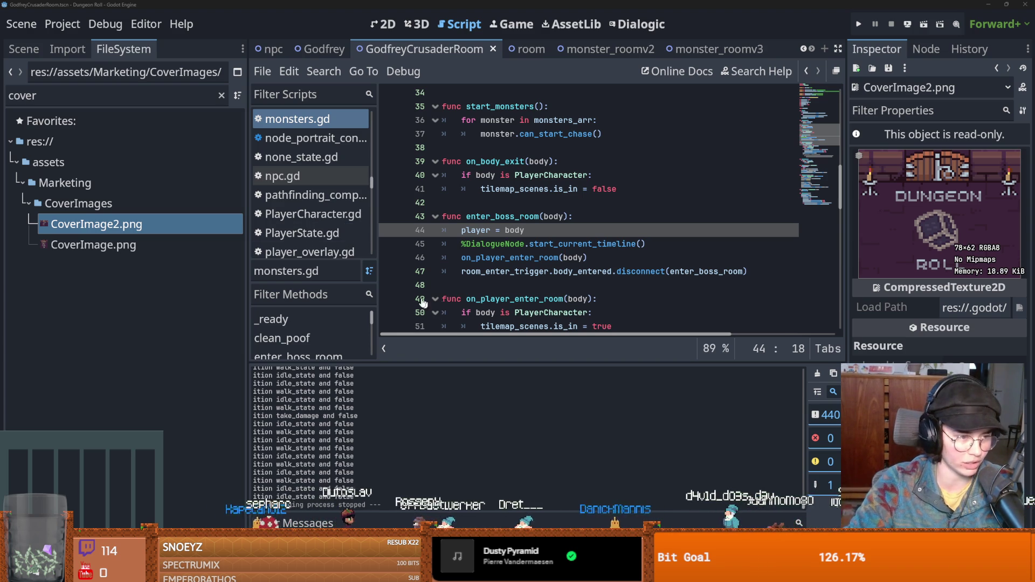
- Review the enter_boss_room code from line 45, then switch to Discord's game-jam channel
left_click(467, 243)
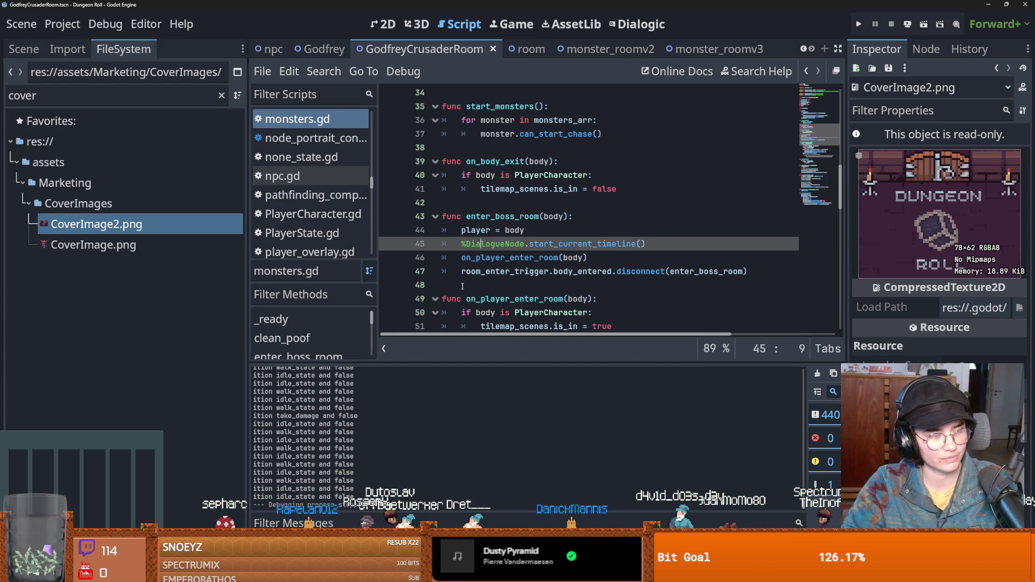
scroll(482, 263, "down", 1)
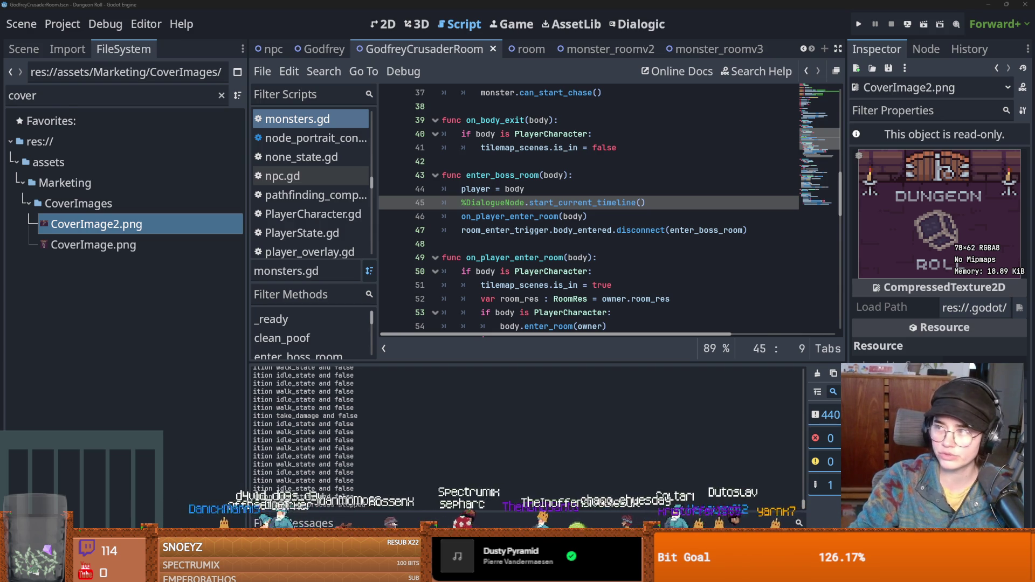
key("alt+Tab")
key("alt+Up")
key("alt+Up")
key("alt+Up")
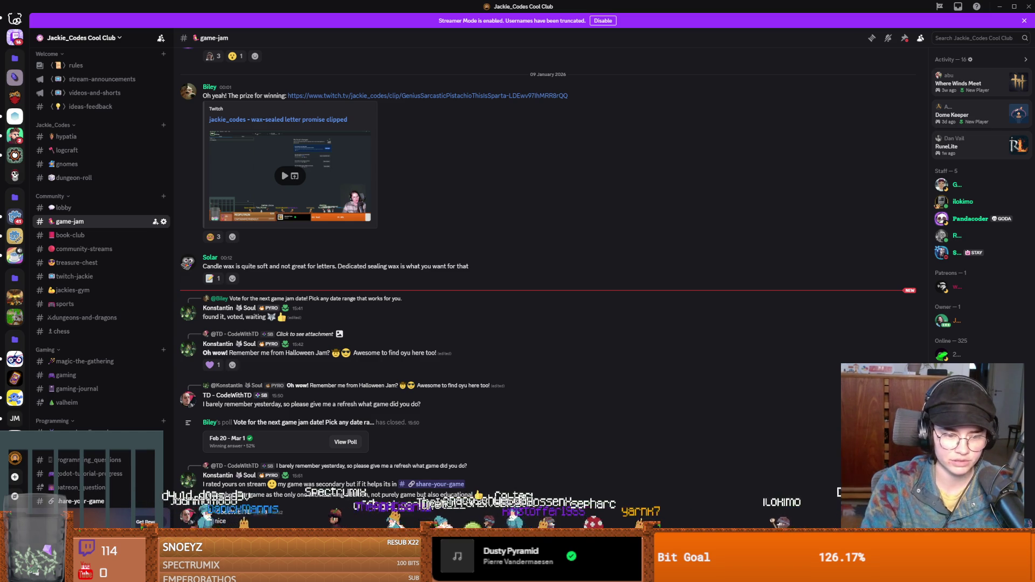
type("#")
key("BackSpace")
type("@jam")
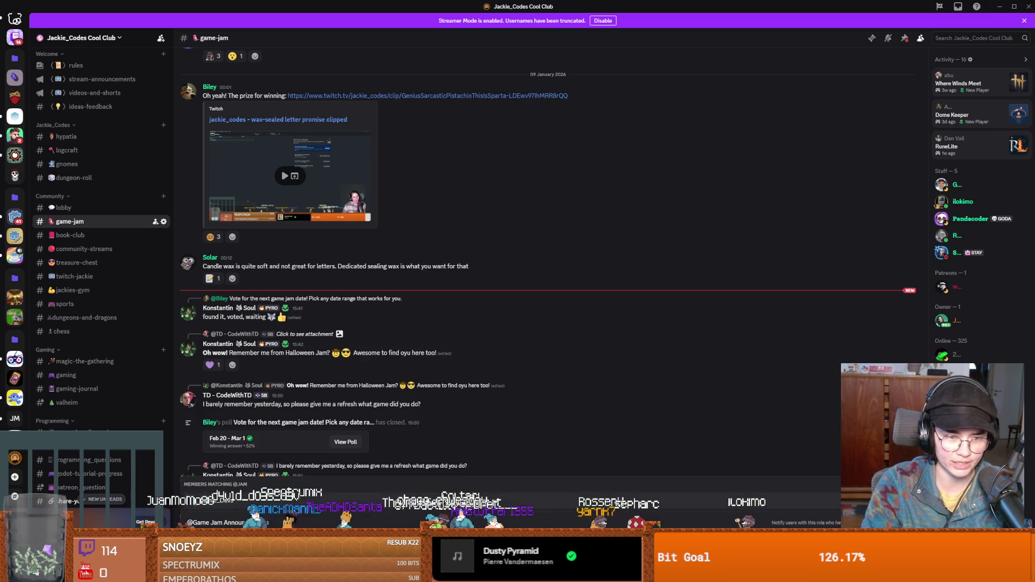
key("Down")
key("Down")
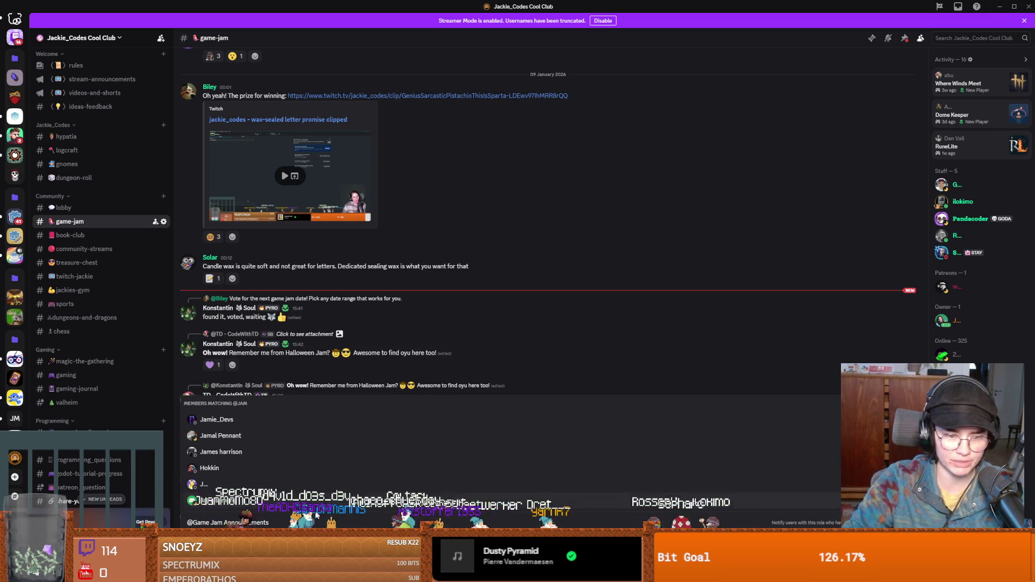
key("Escape")
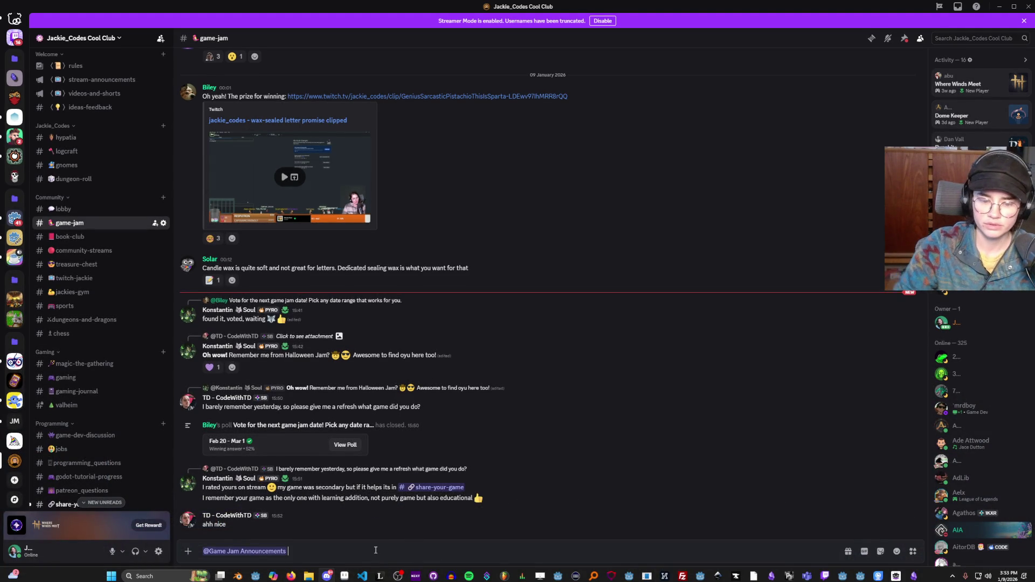
type("jam")
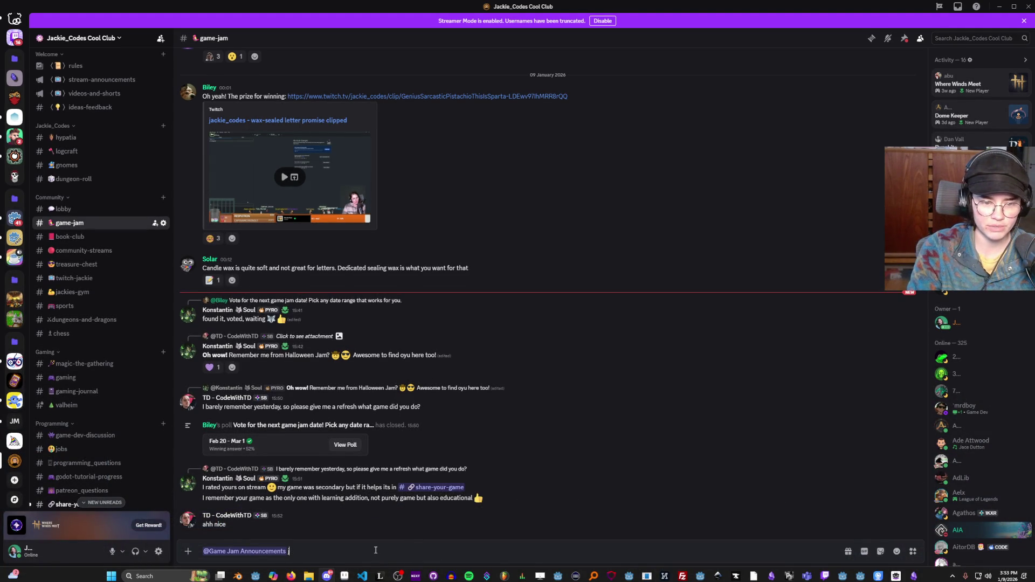
type(" itch ")
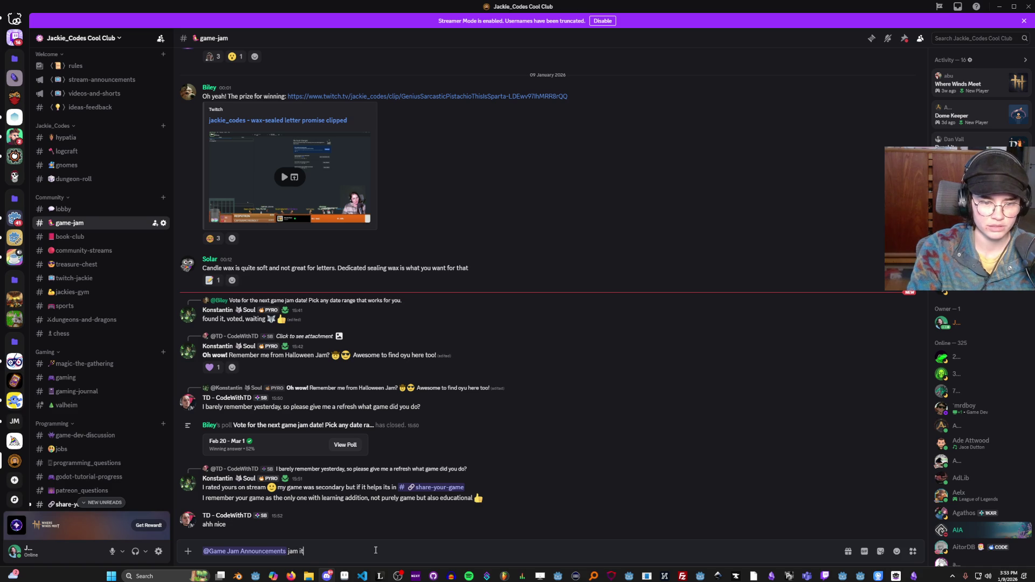
type("page has b")
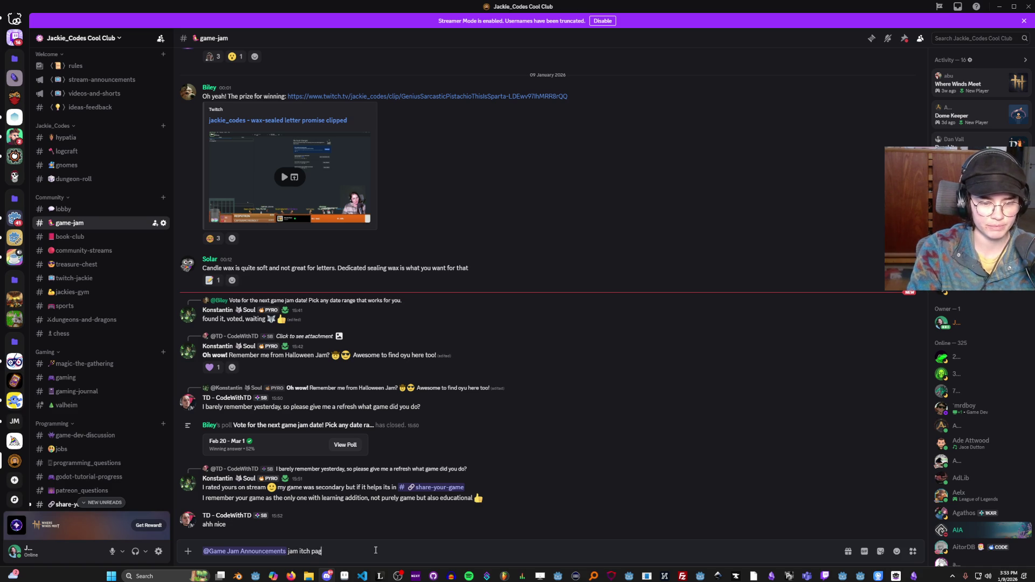
type("een c")
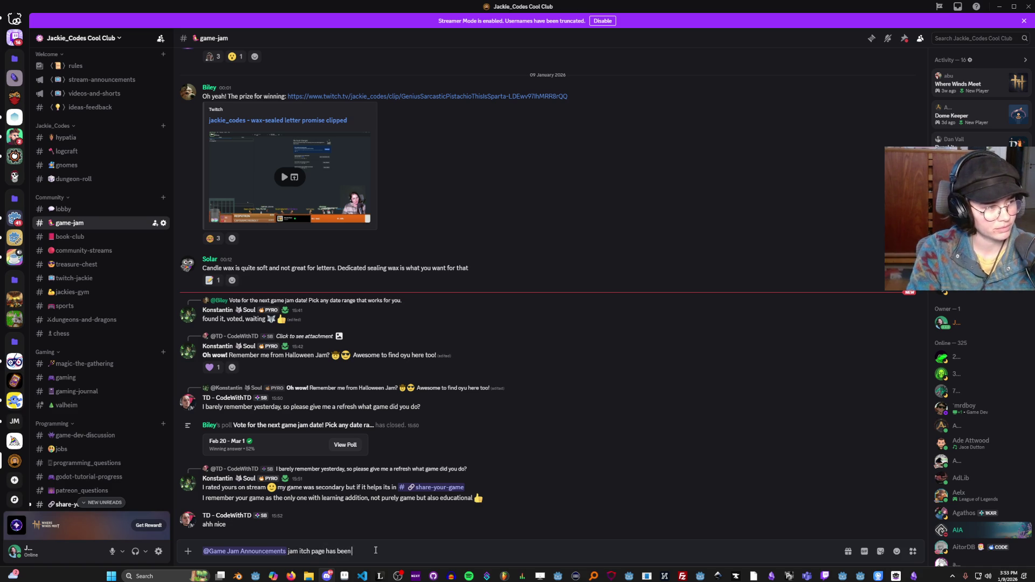
type("reated!")
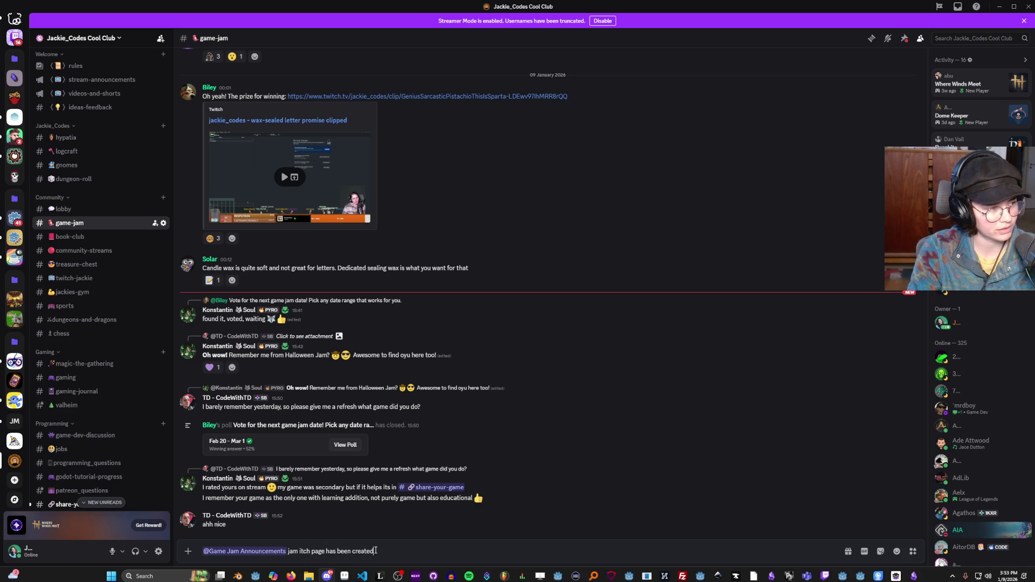
type(" Go and Join")
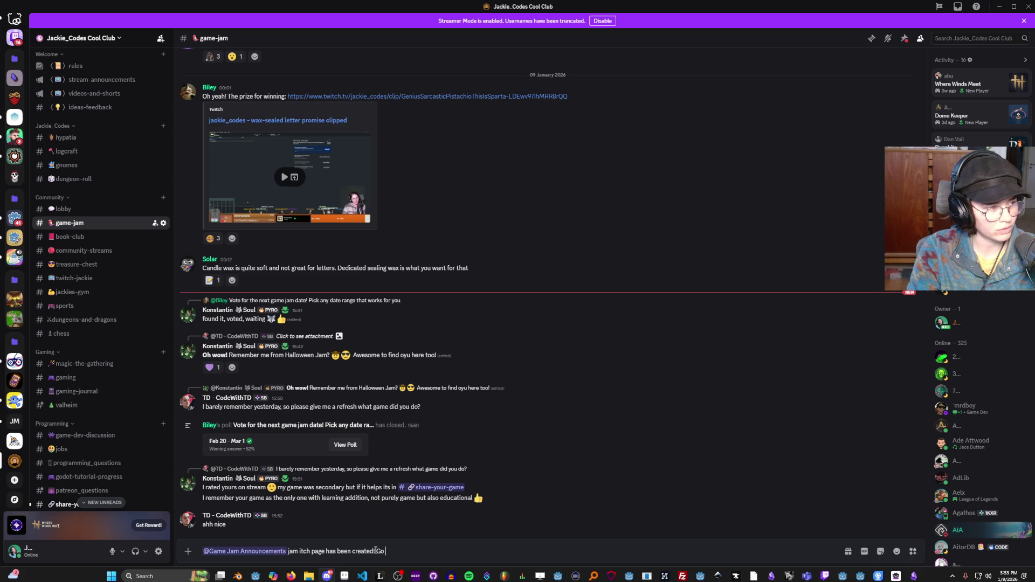
type(" the Jam!")
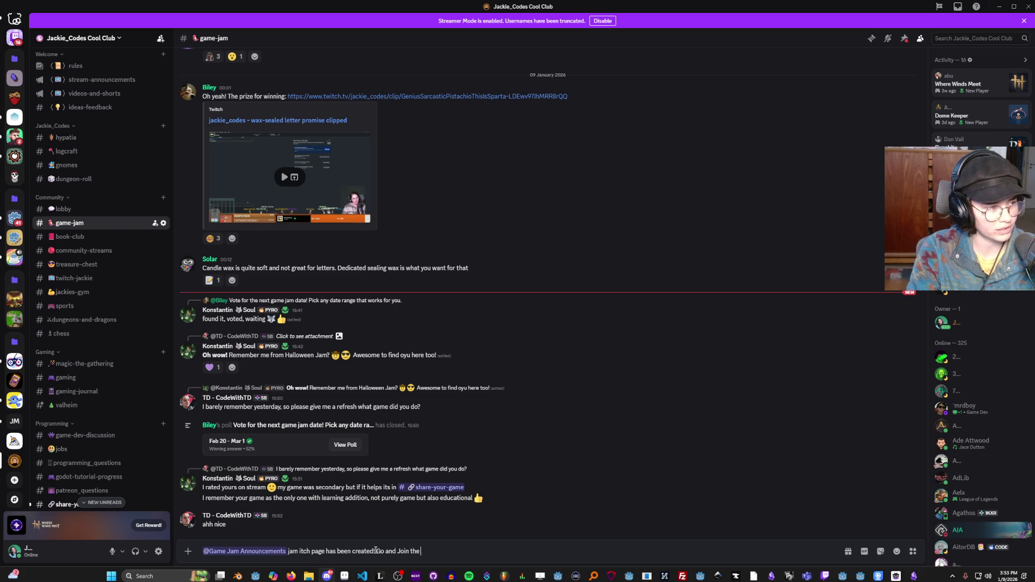
type("https://itch.io/jam/jackie-jam-3")
key("Return")
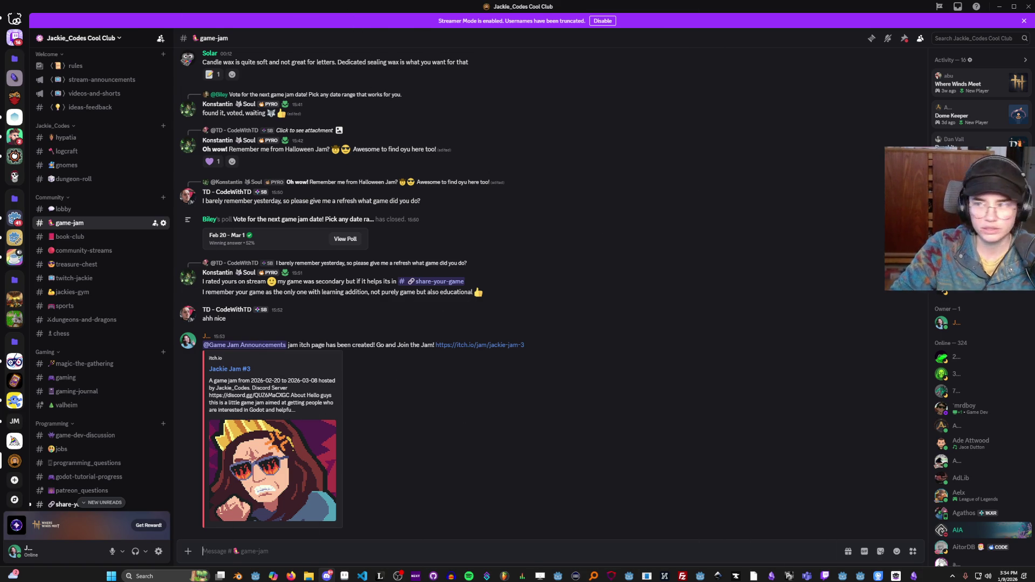
key("alt+Tab")
mouse_move(505, 292)
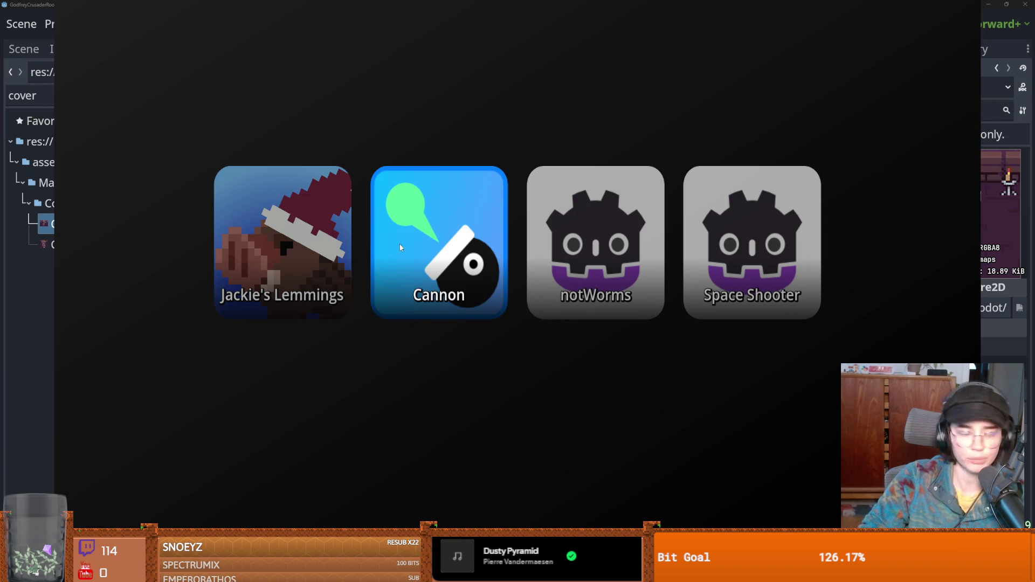
- Launch the Cannon game from the game launcher
left_click(413, 241)
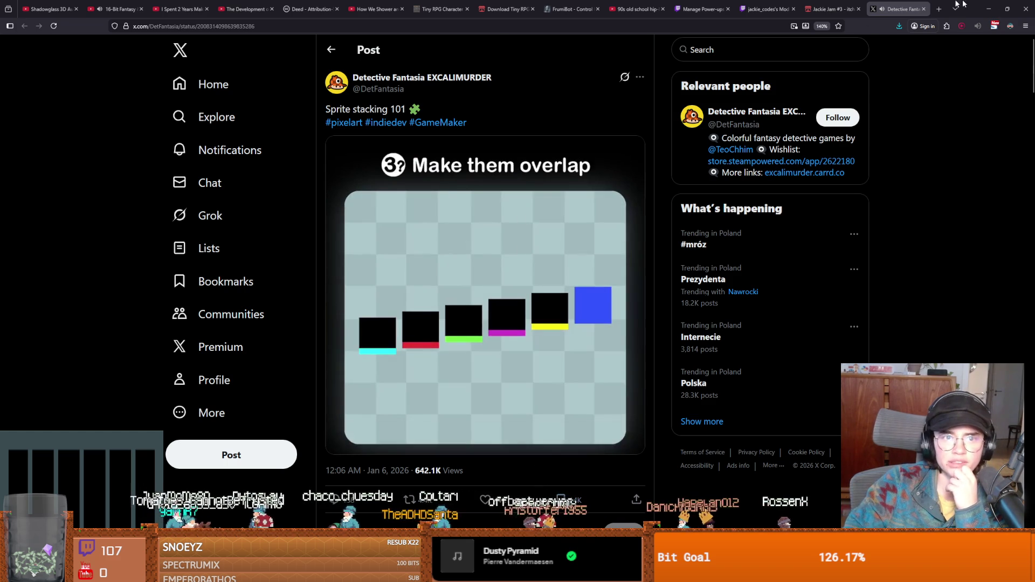
- Watch the sprite stacking post's video enlarged, then close it and return to Godot
left_click(118, 9)
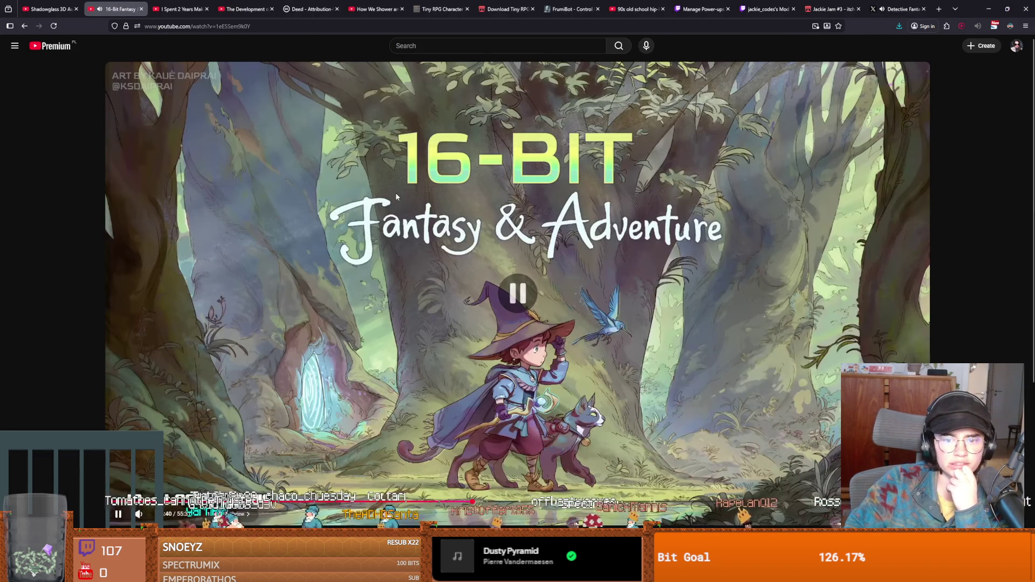
left_click(898, 8)
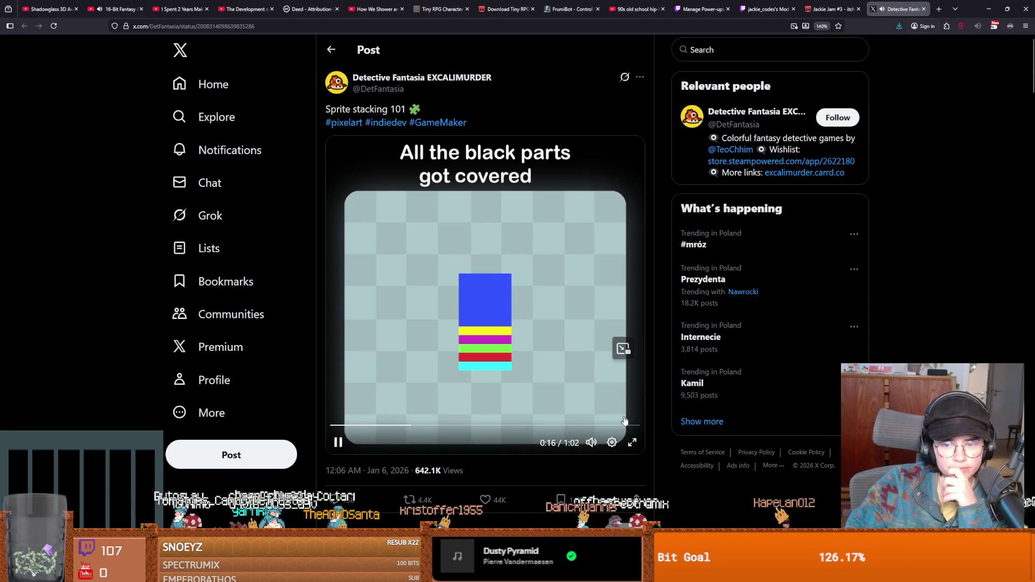
left_click(626, 439)
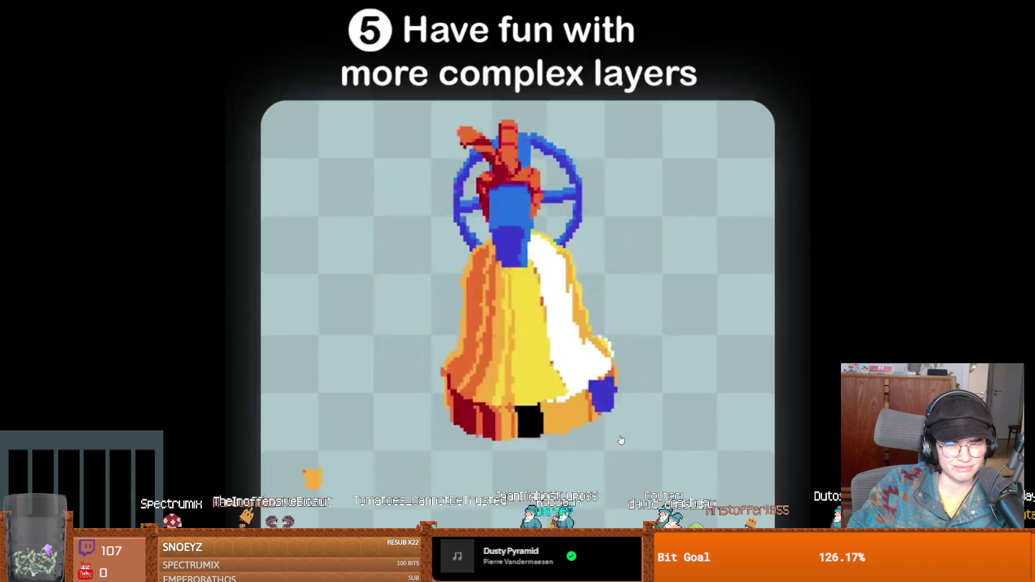
key("Escape")
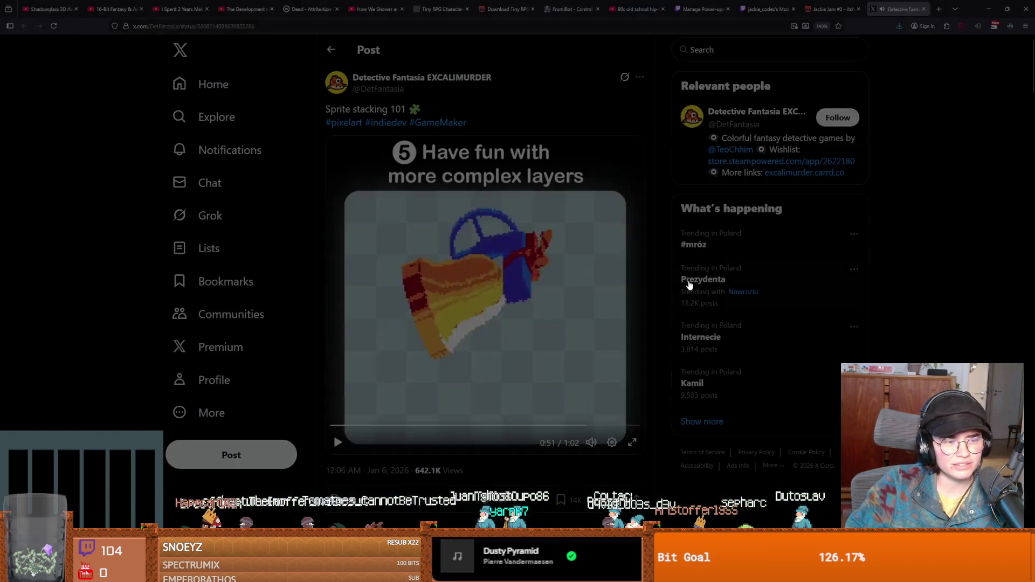
key("alt+Tab")
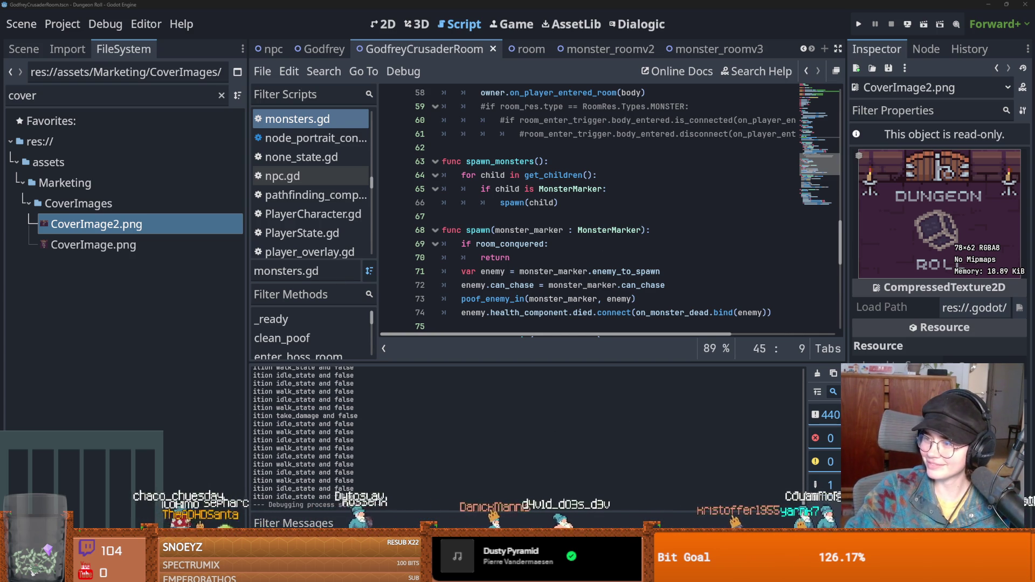
- Switch from Godot to the browser showing the 9GAG 'Ok tq' comic
key("alt+Tab")
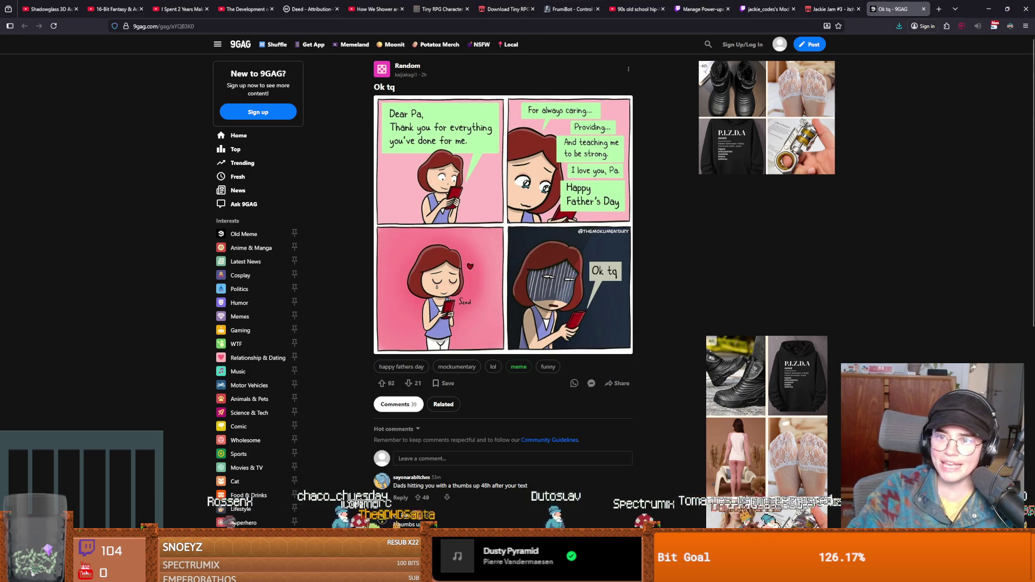
- Bring the Godot editor back to the front and open Windows search
left_click(989, 9)
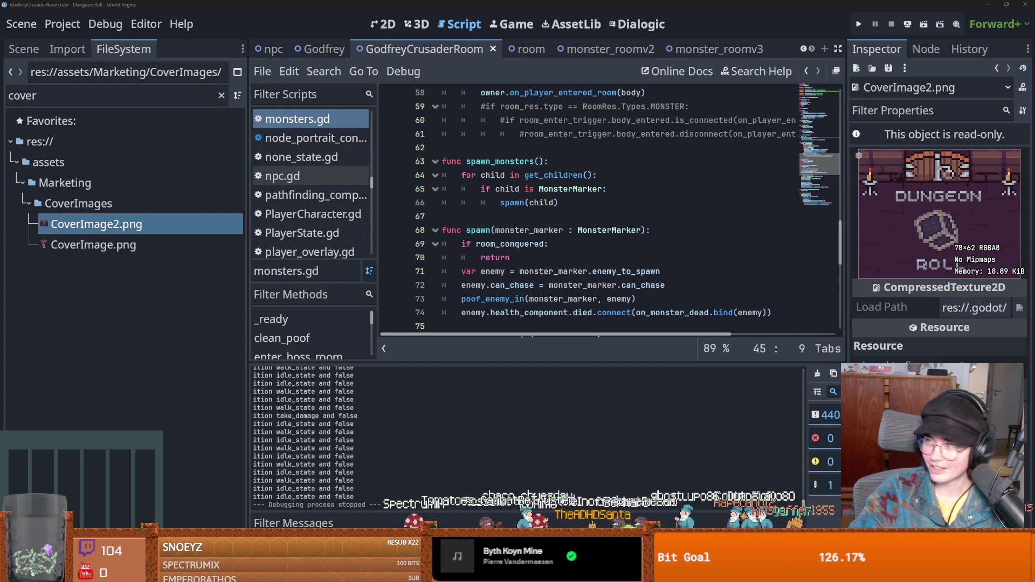
key("super")
- Launch Snipping Tool, cancel a capture, drag a file into the project, and close the capture window
type("snip")
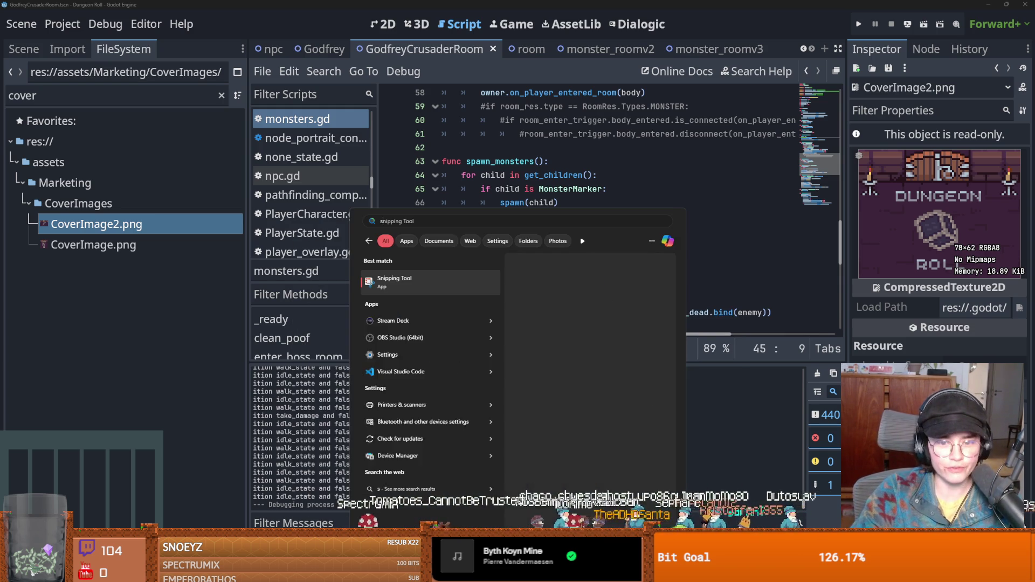
key("Return")
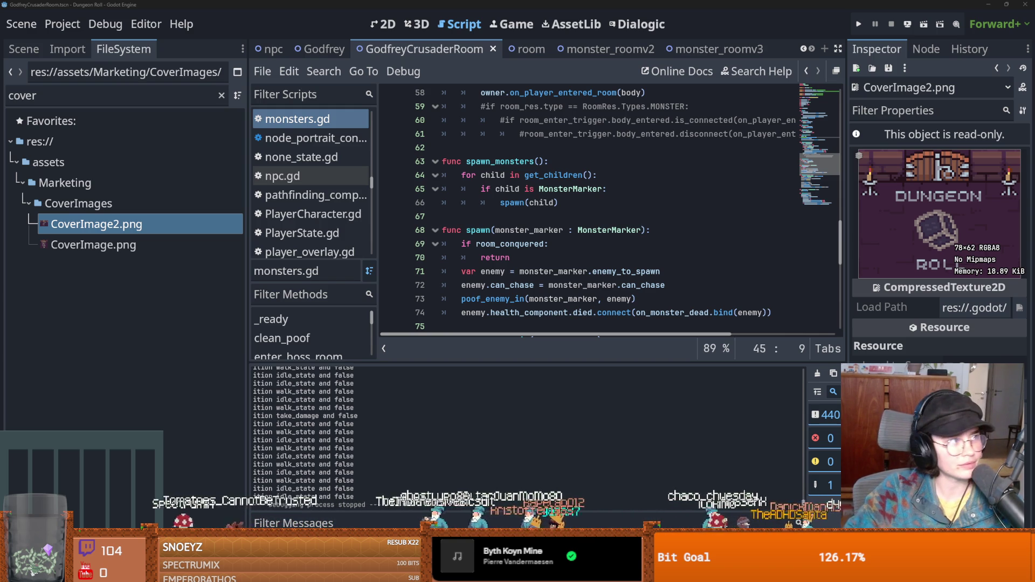
key("super+shift+s")
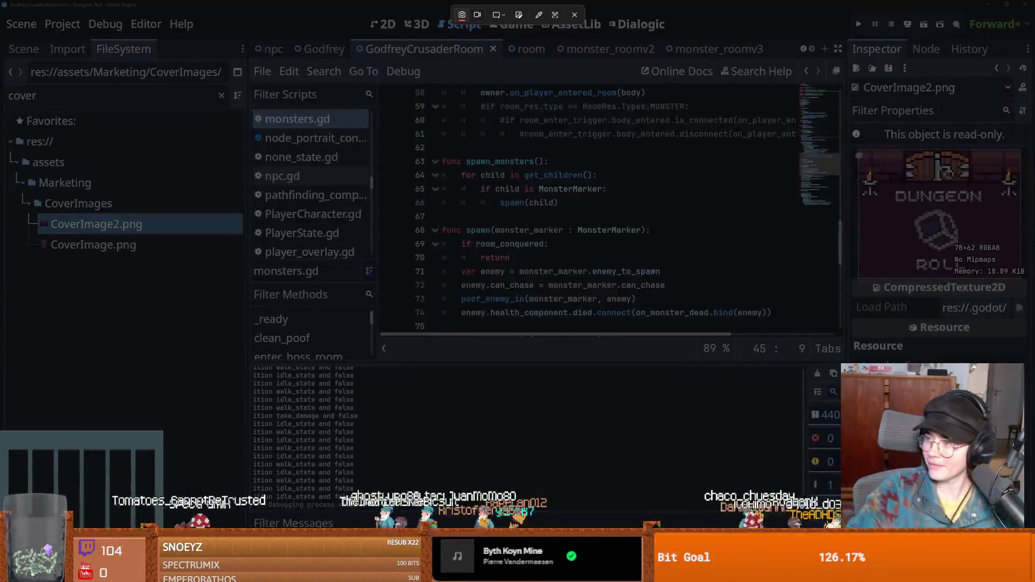
key("Escape")
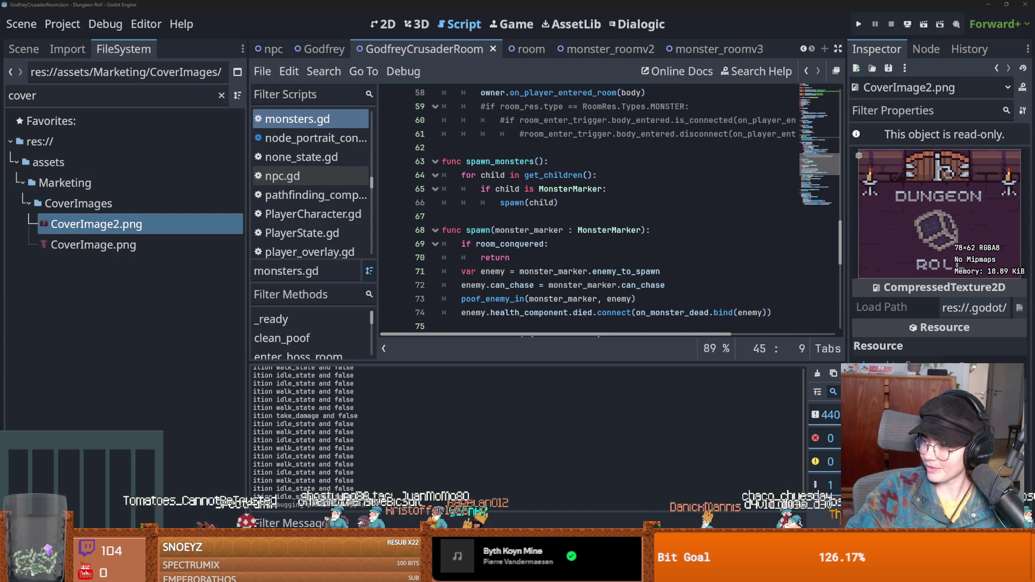
left_click_drag(92, 245, 107, 140)
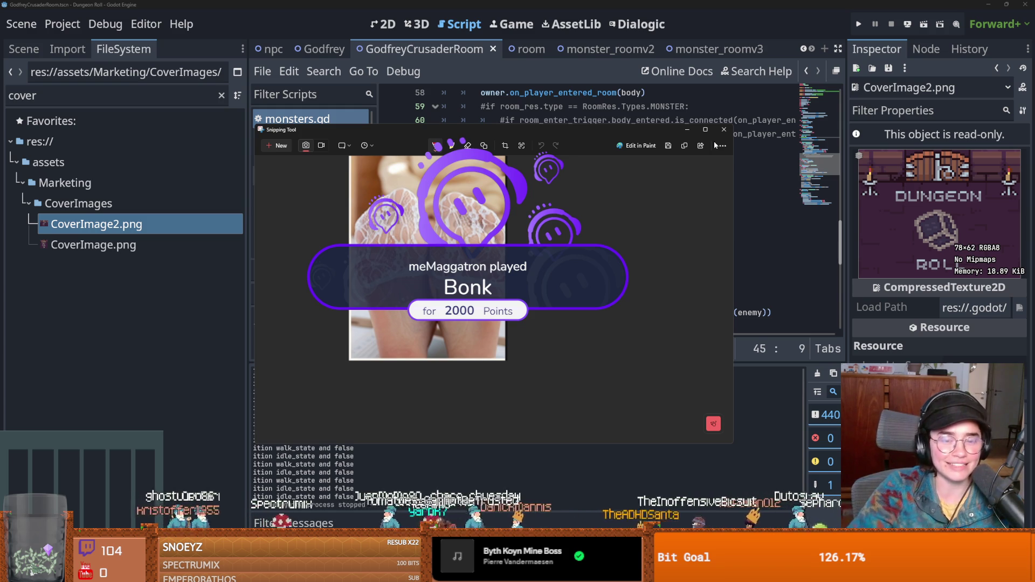
left_click(725, 130)
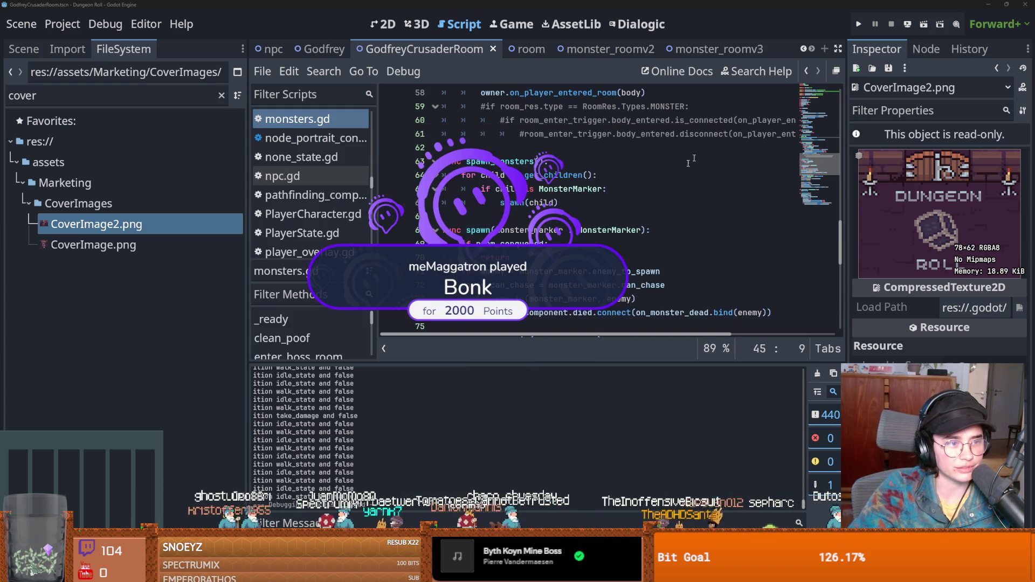
- Inspect the spawn code around lines 67–68 of the MonsterRoom script
left_click(507, 234)
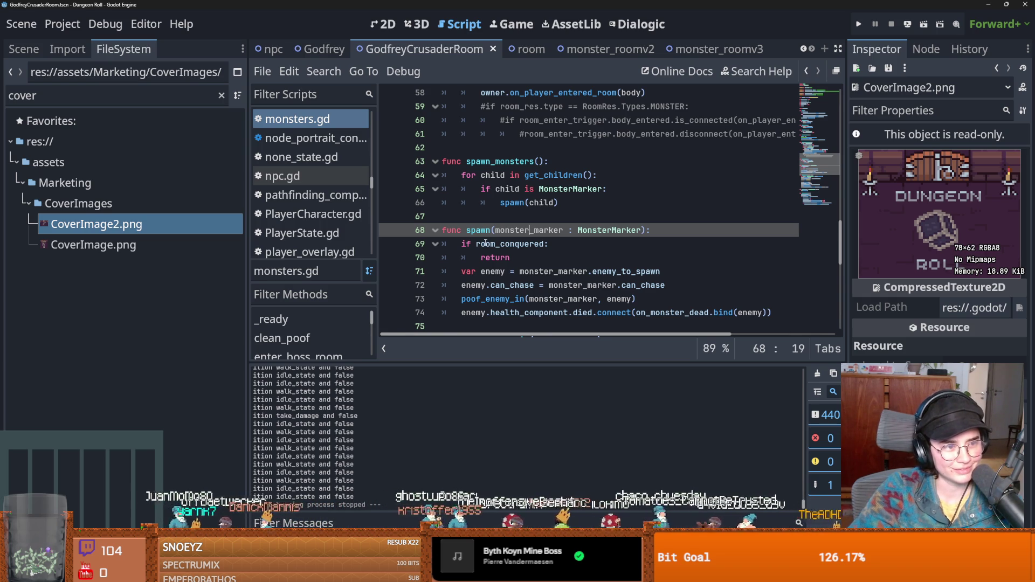
mouse_move(484, 244)
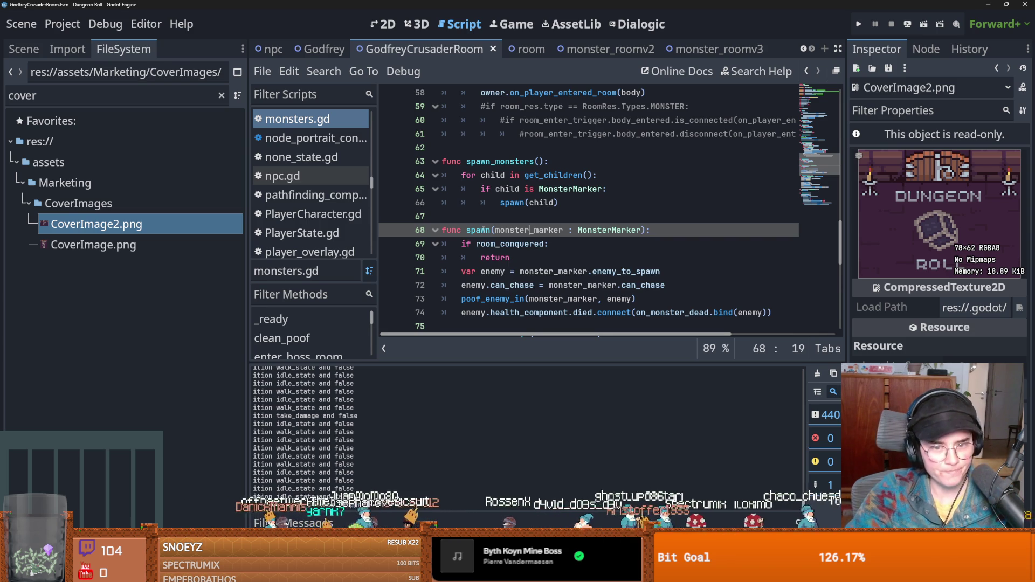
key("Up")
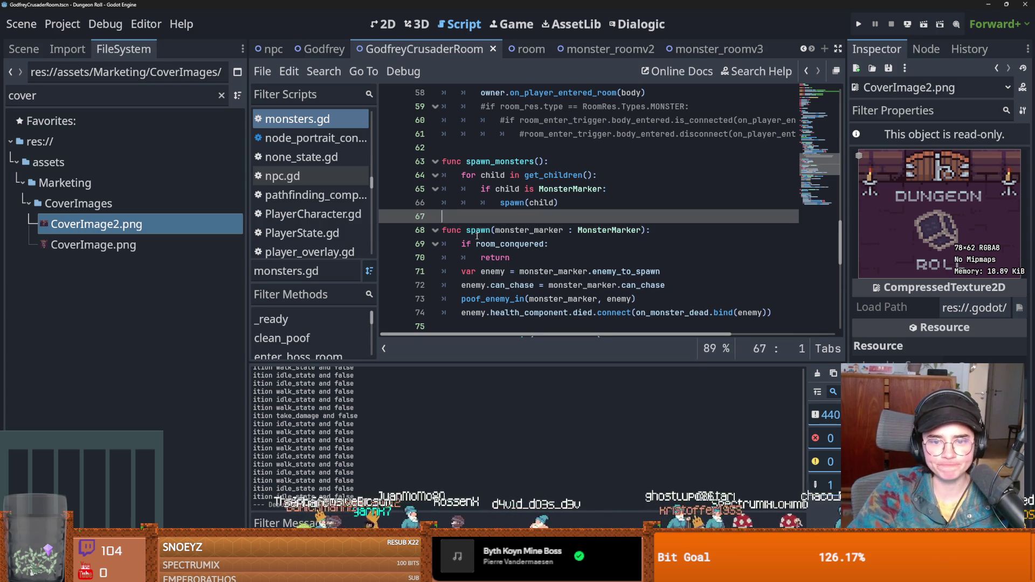
double_click(479, 231)
scroll(561, 291, "up", 10)
scroll(561, 291, "up", 4)
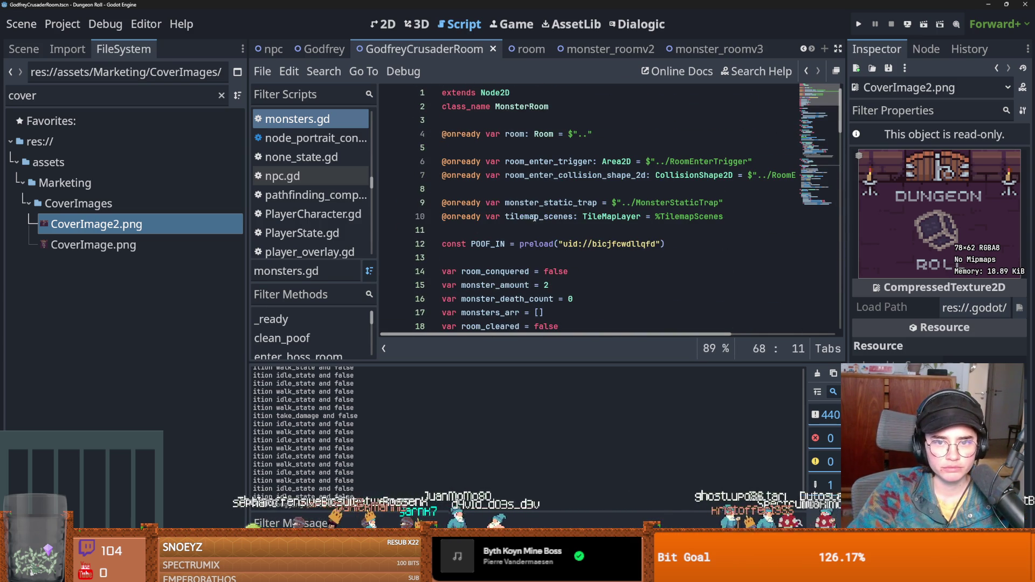
scroll(410, 452, "down", 5)
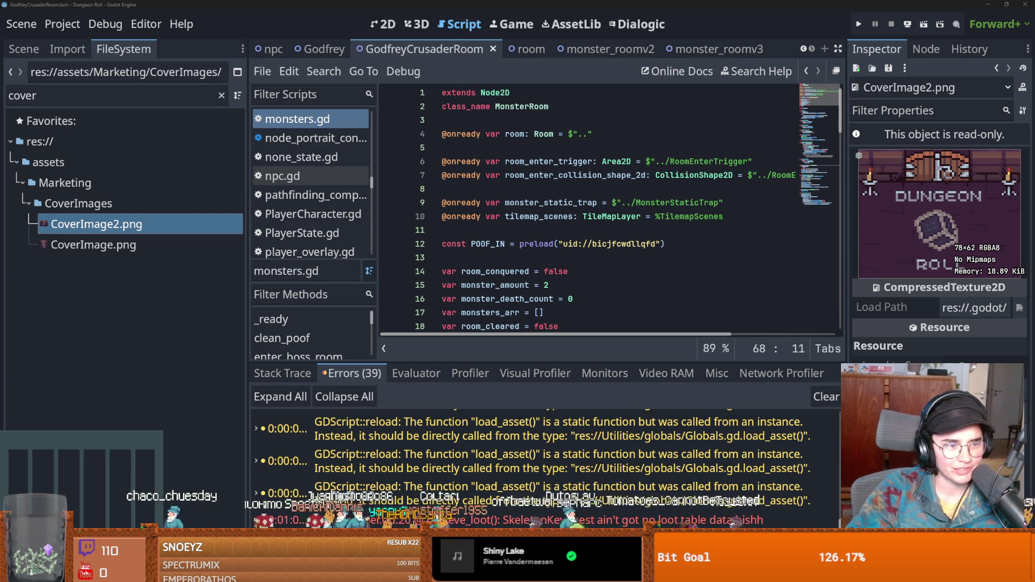
left_click(537, 253)
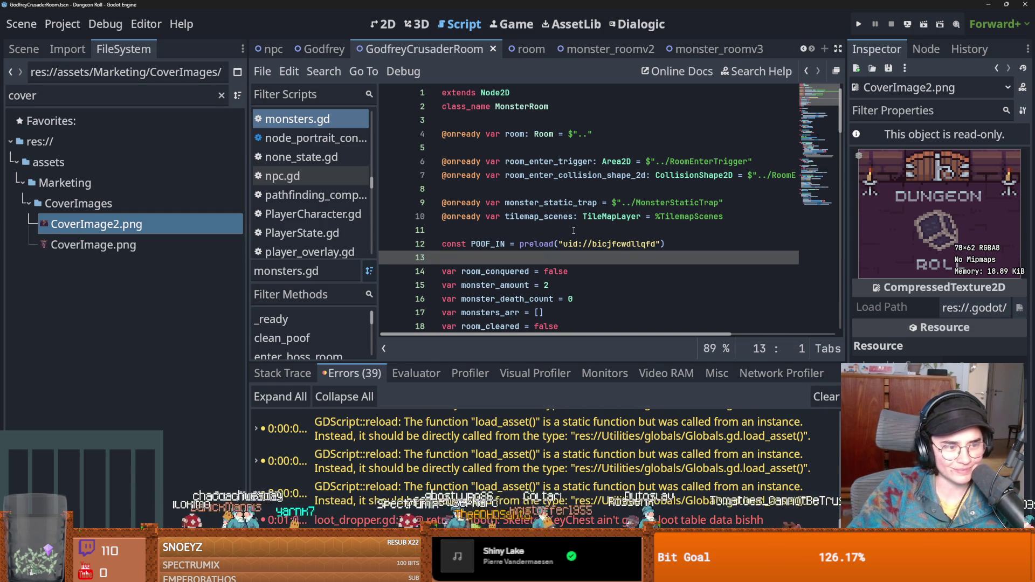
mouse_move(594, 246)
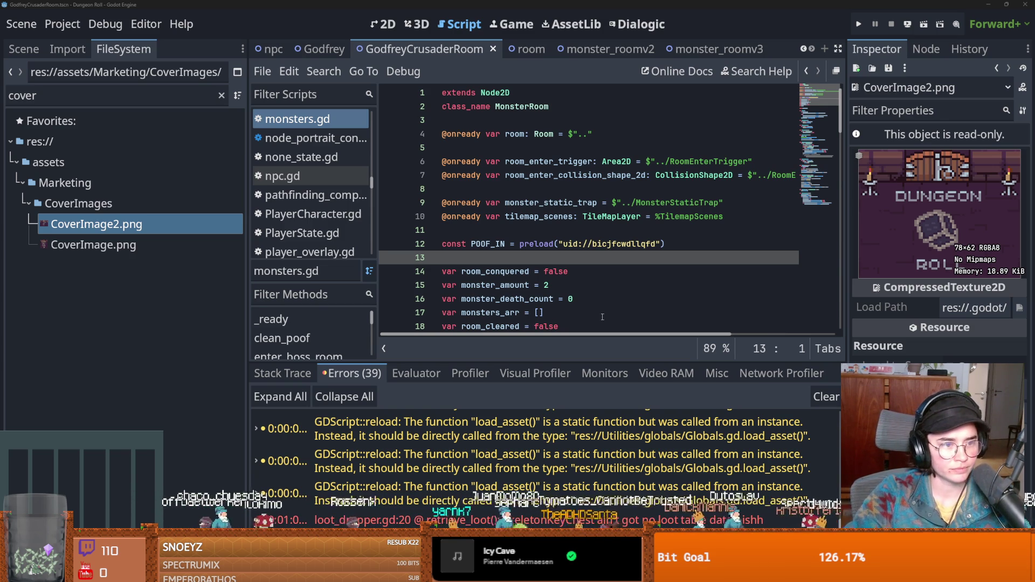
left_click(566, 287)
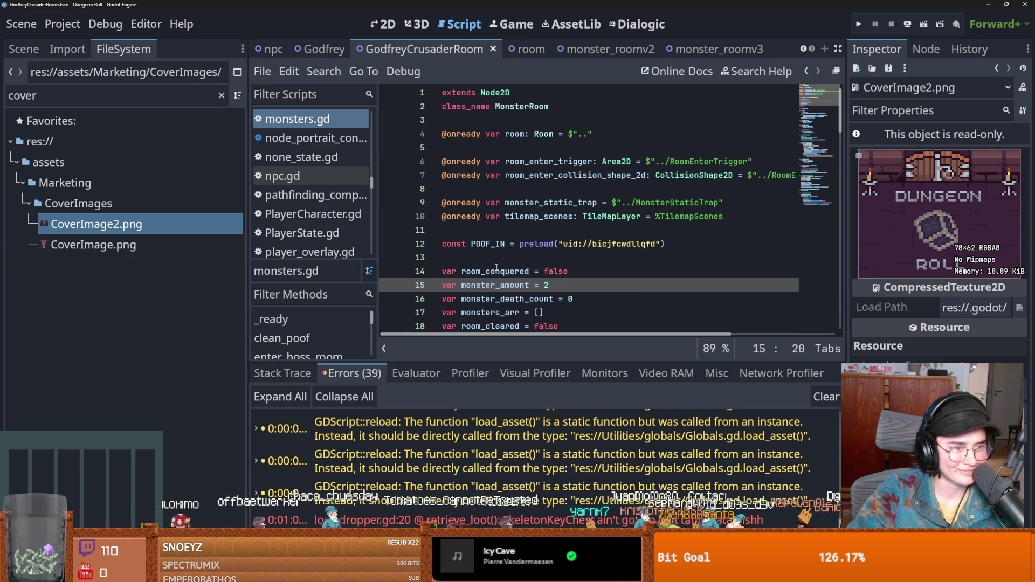
- Save the scene and clear the FileSystem search filter
scroll(498, 260, "down", 13)
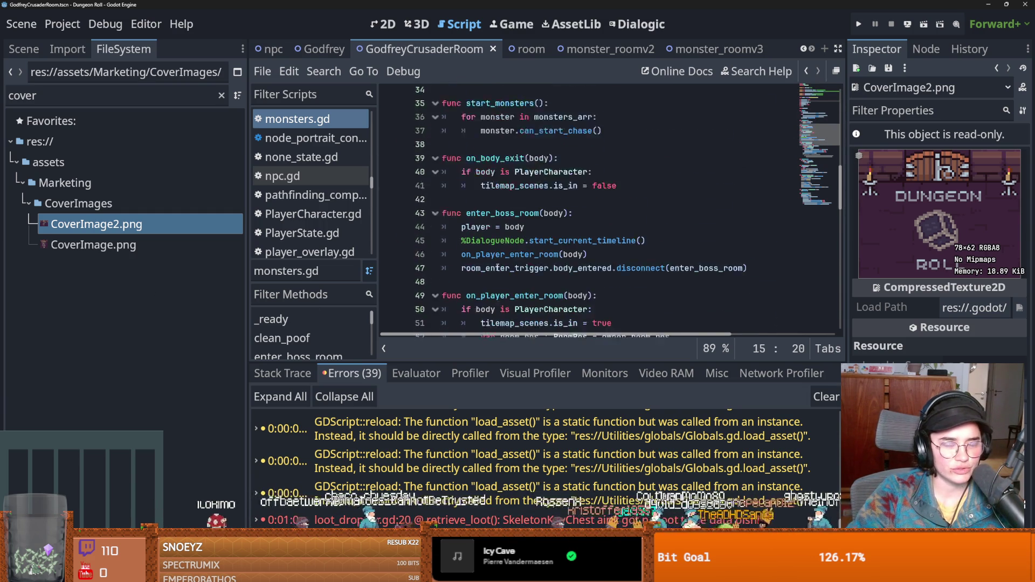
left_click(499, 268)
key("ctrl+s")
scroll(493, 275, "up", 4)
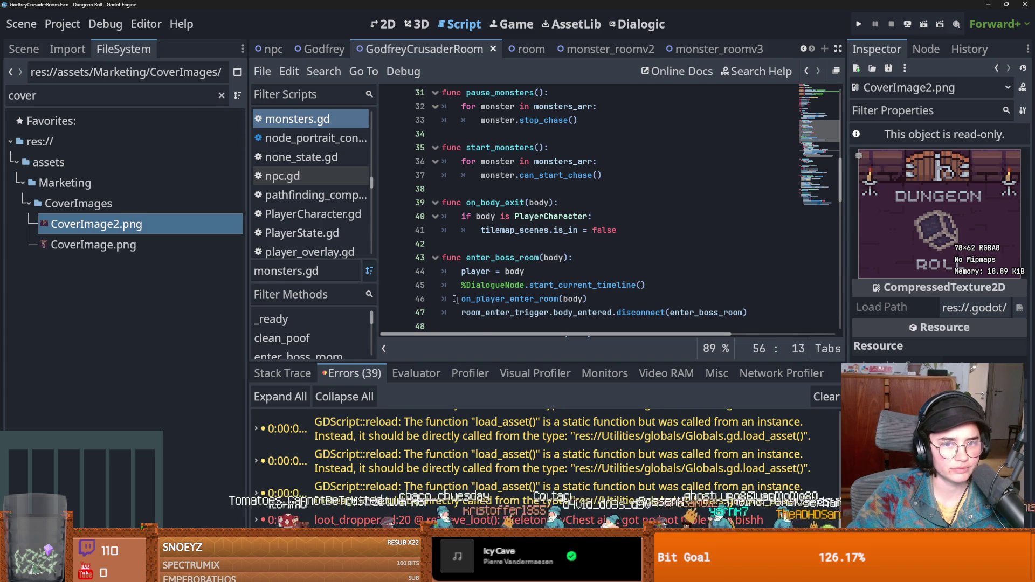
scroll(440, 294, "up", 1)
left_click(221, 95)
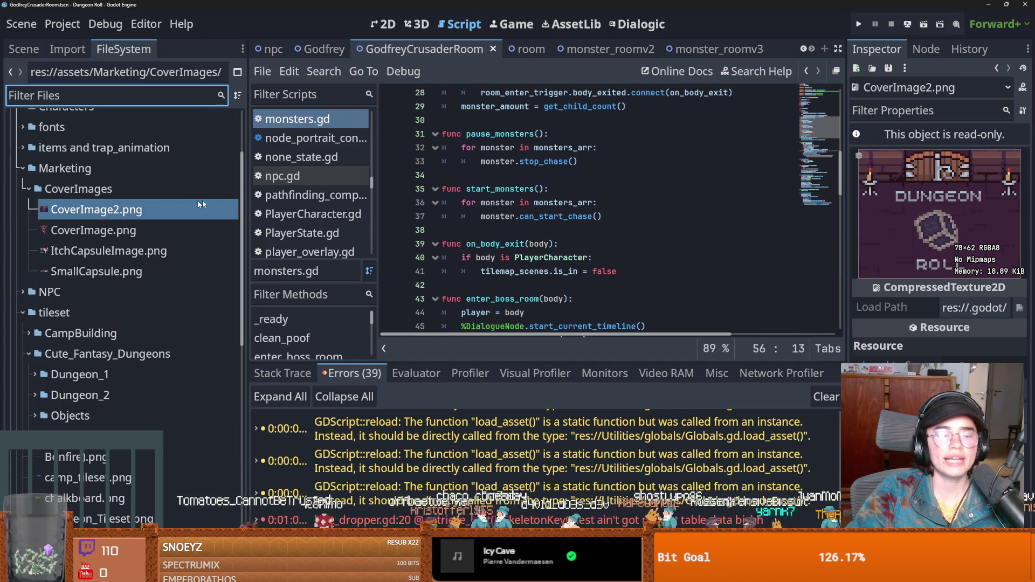
key("ctrl+s")
key("ctrl+s")
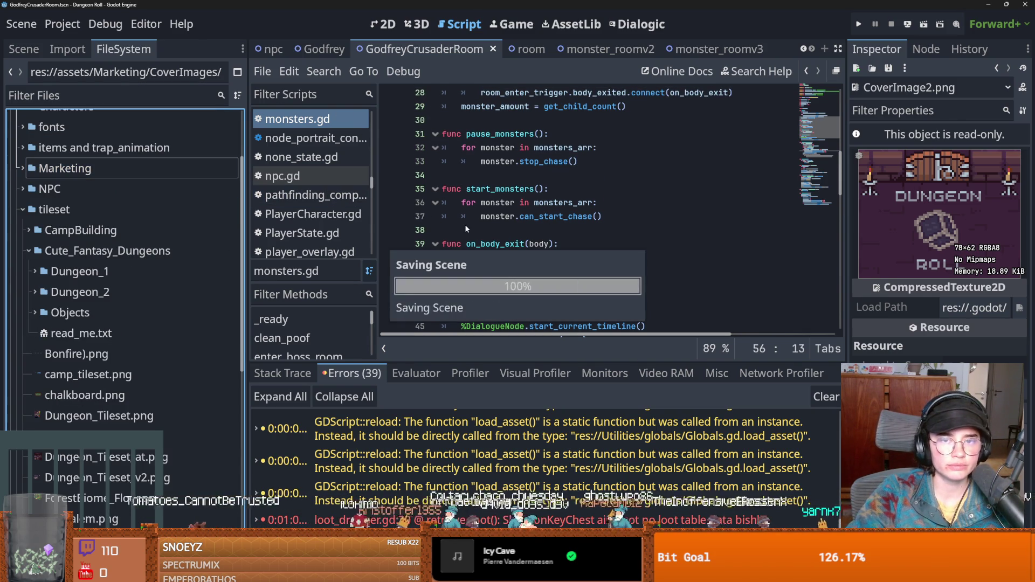
- Jump to inventory_panel.gd's load_asset lines from the first error entry
left_click(494, 216)
scroll(494, 216, "up", 3)
left_click(512, 429)
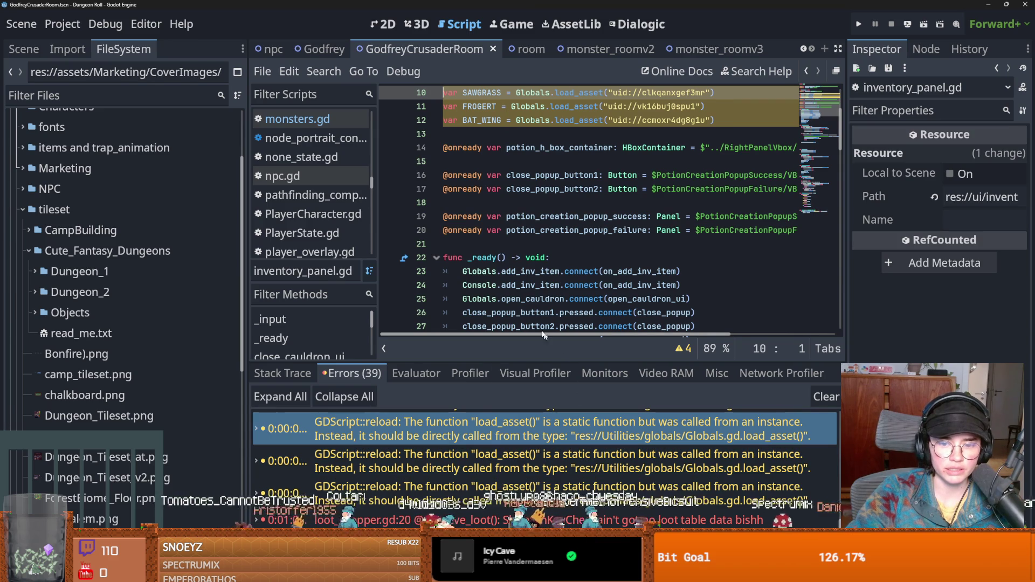
- Open Project Settings and browse the settings list, including the Animation warnings
left_click(62, 24)
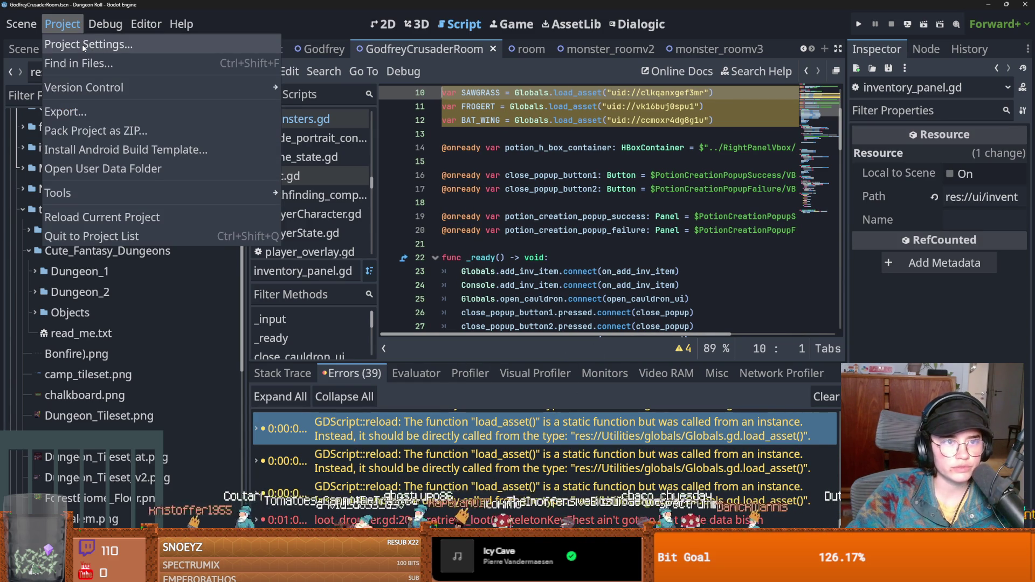
left_click(84, 45)
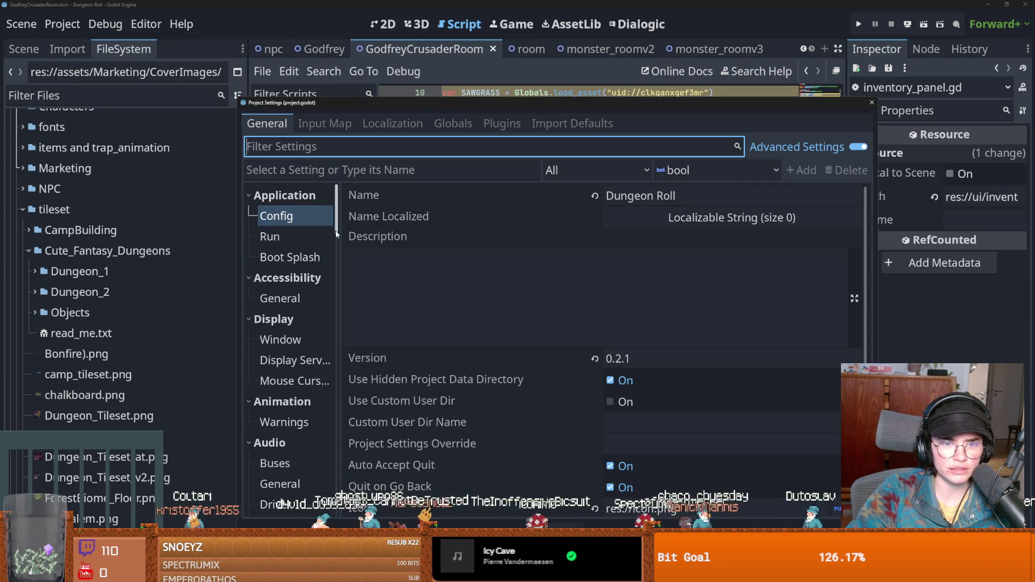
scroll(324, 243, "down", 2)
scroll(335, 242, "down", 3)
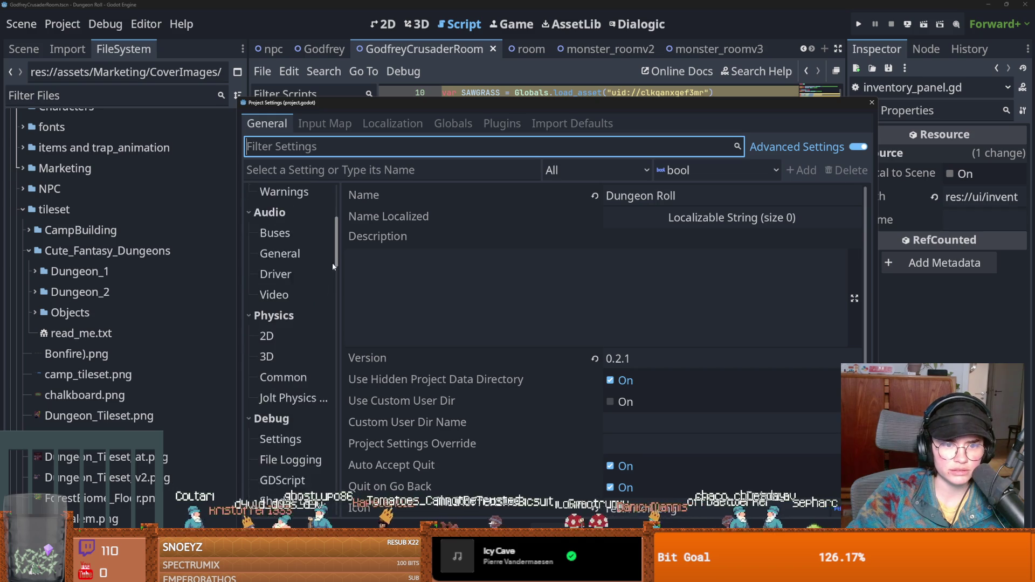
scroll(324, 256, "up", 1)
left_click(303, 242)
scroll(329, 242, "down", 1)
left_click(348, 179)
- Filter the settings for 'warnin' and view the GDScript warning settings
left_click(337, 153)
type("warnin")
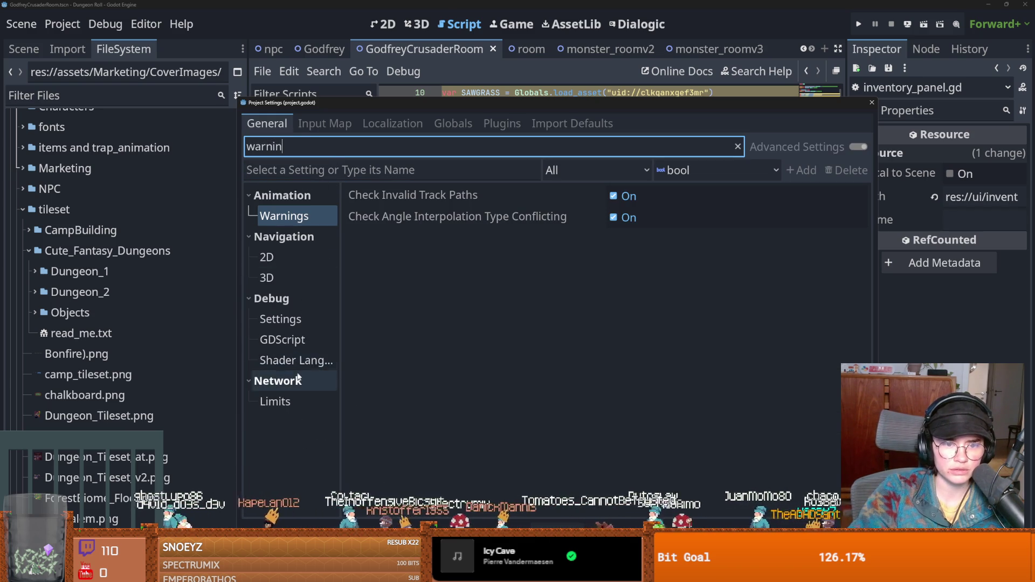
left_click(299, 345)
scroll(426, 355, "down", 4)
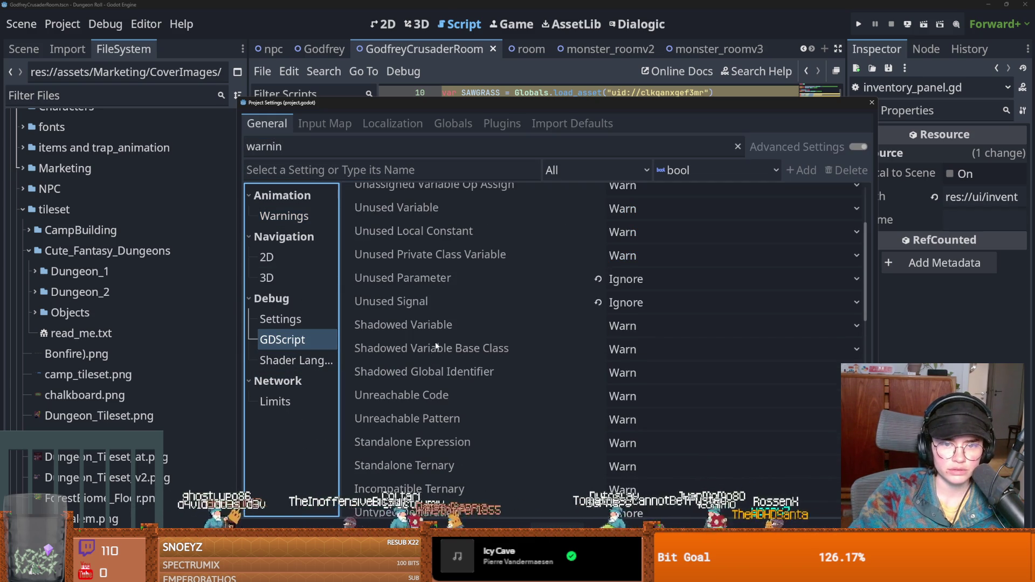
scroll(435, 339, "up", 1)
key("Escape")
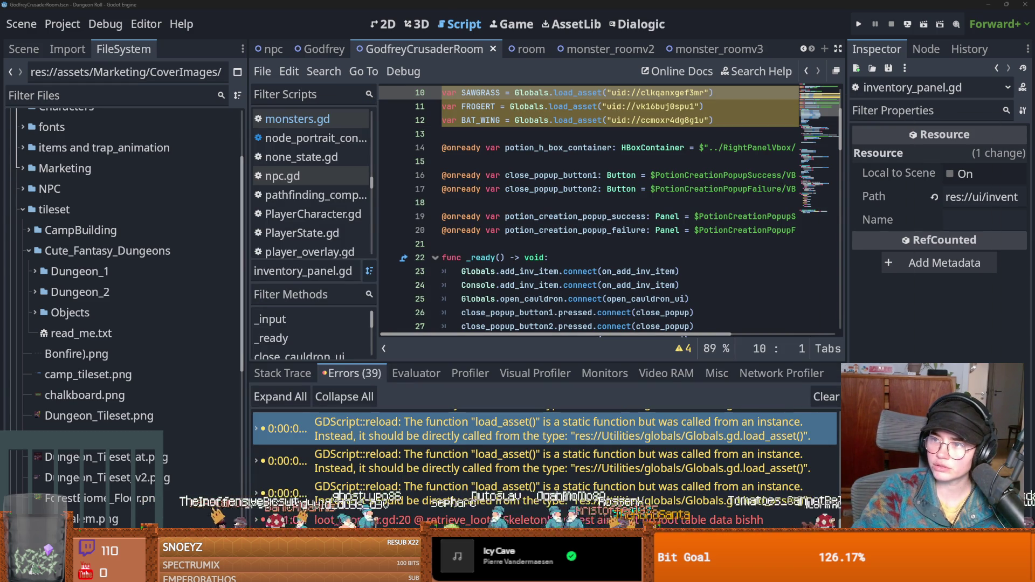
- Reopen Project Settings and open the choices for the Static Called on Instance warning
left_click(62, 23)
left_click(86, 41)
scroll(434, 252, "down", 10)
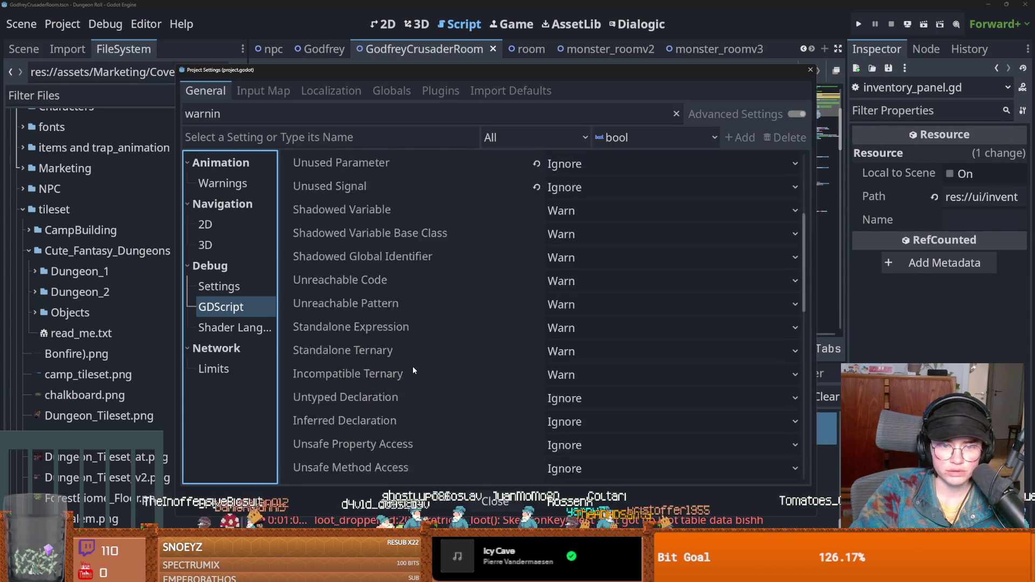
left_click(331, 137)
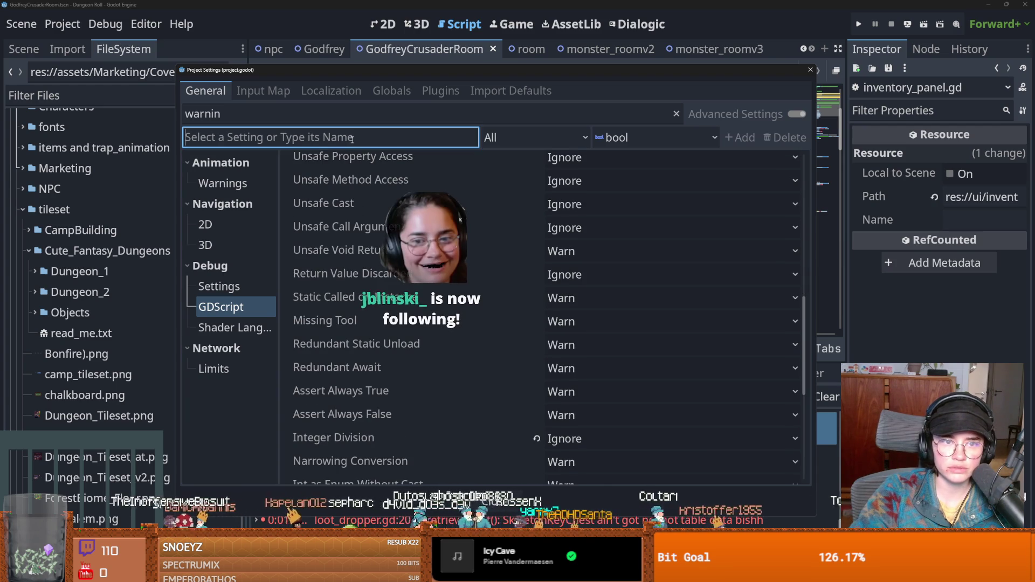
type("stat")
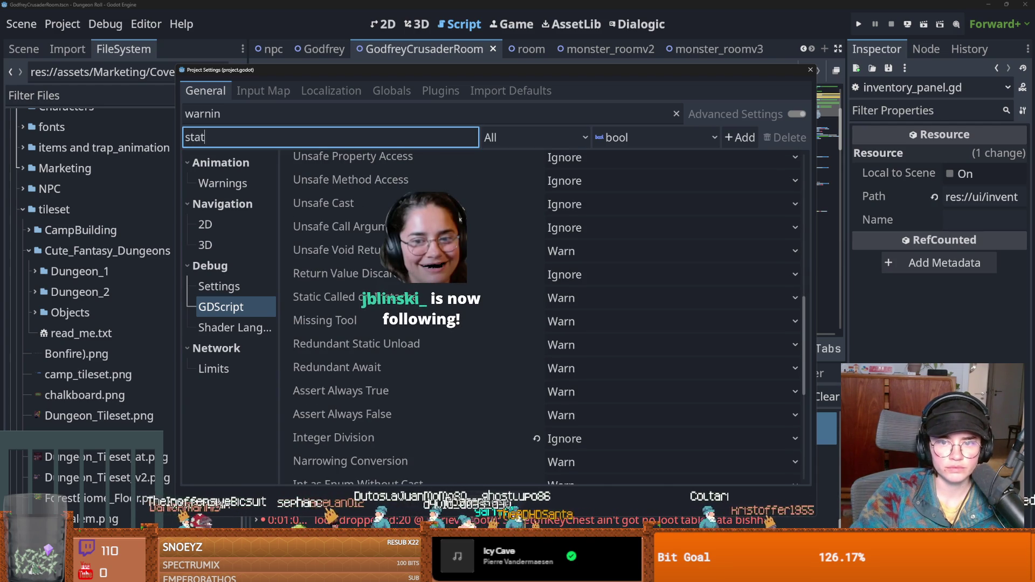
key("BackSpace")
key("BackSpace")
key("BackSpace")
scroll(416, 368, "down", 1)
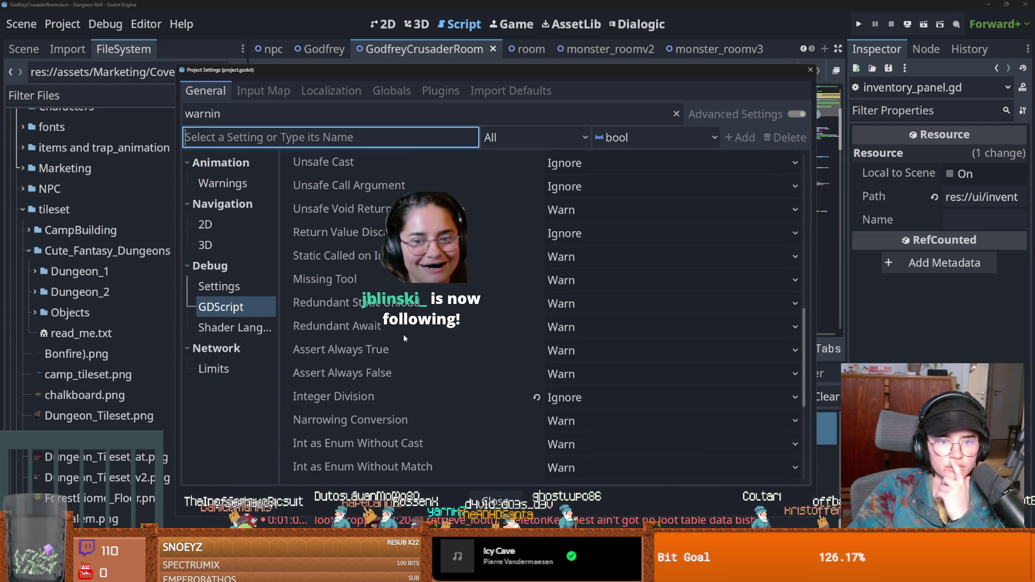
left_click(332, 254)
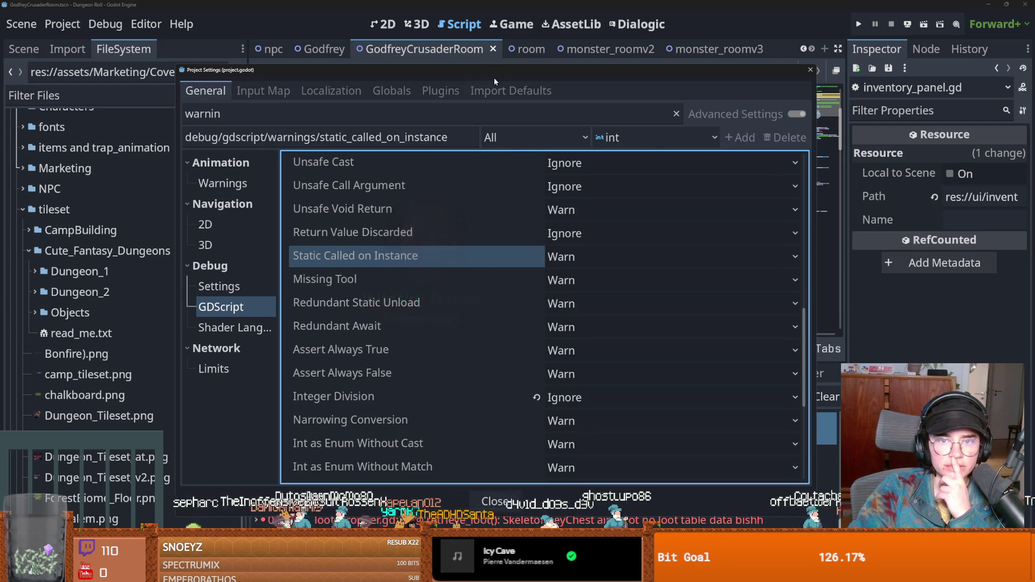
key("Escape")
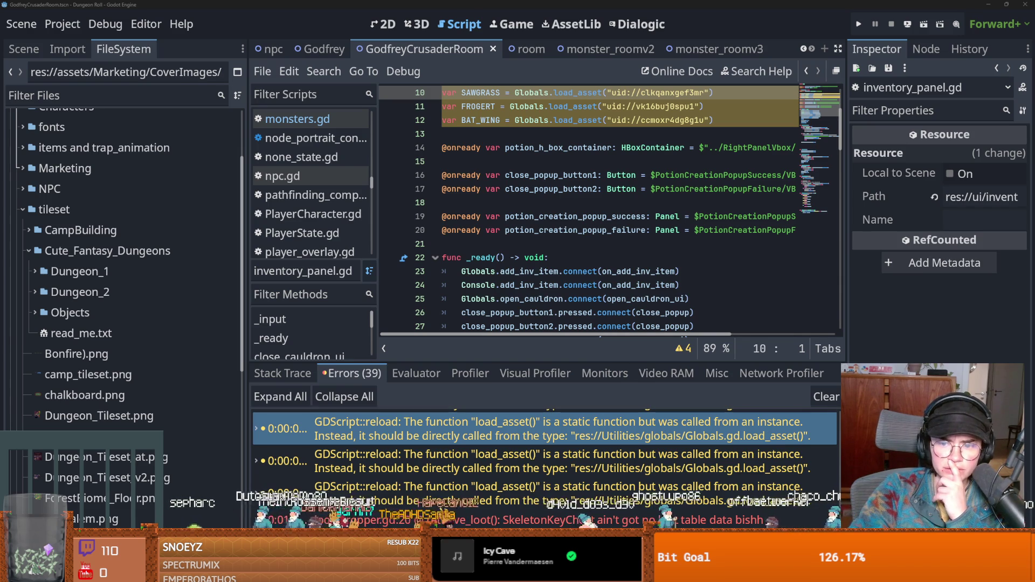
key("ctrl+alt+p")
left_click(576, 260)
- Set the Static Called on Instance warning to Ignore and clear the errors list
left_click(539, 285)
left_click(785, 78)
left_click(825, 397)
- Run Dungeon Roll and start a game as the Crusader
left_click(861, 25)
double_click(573, 106)
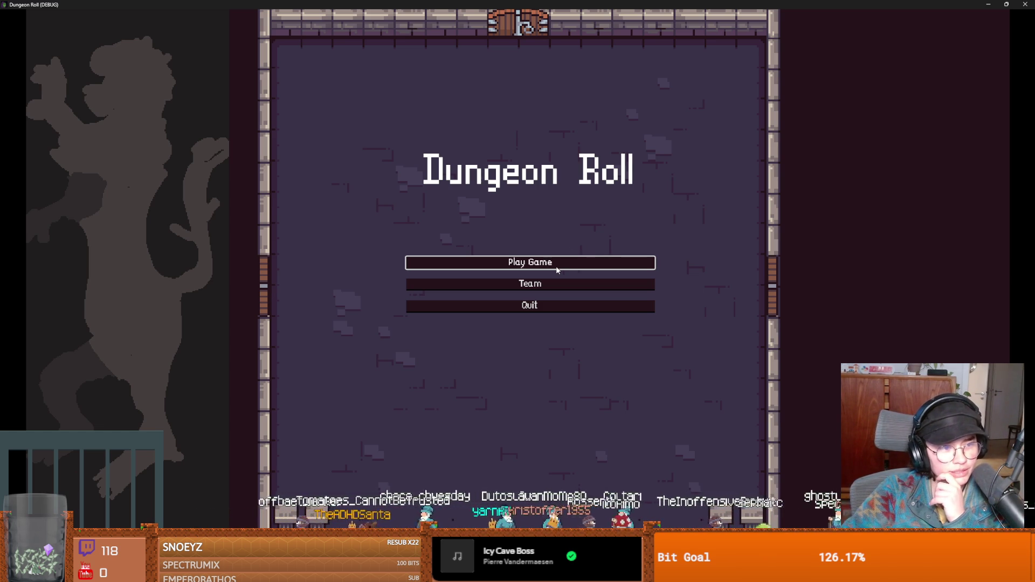
left_click(513, 264)
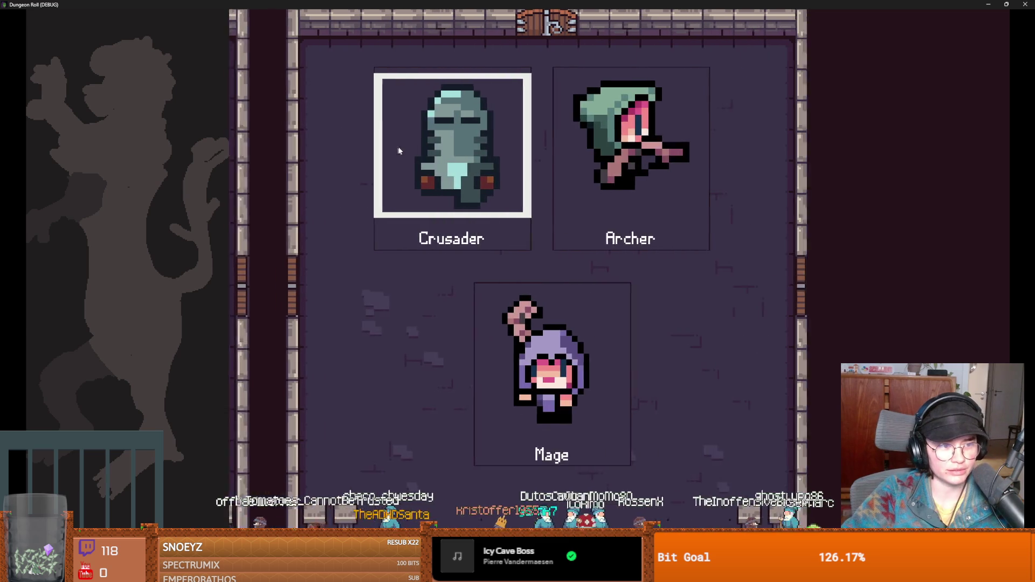
left_click(460, 204)
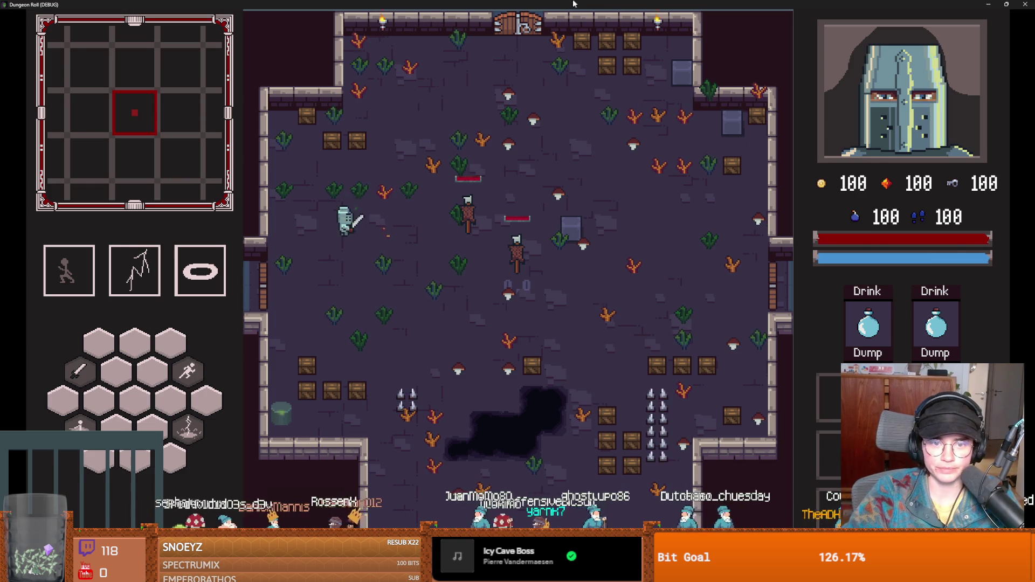
- Close the running game and save the scene
left_click(1006, 5)
left_click(665, 211)
key("ctrl+s")
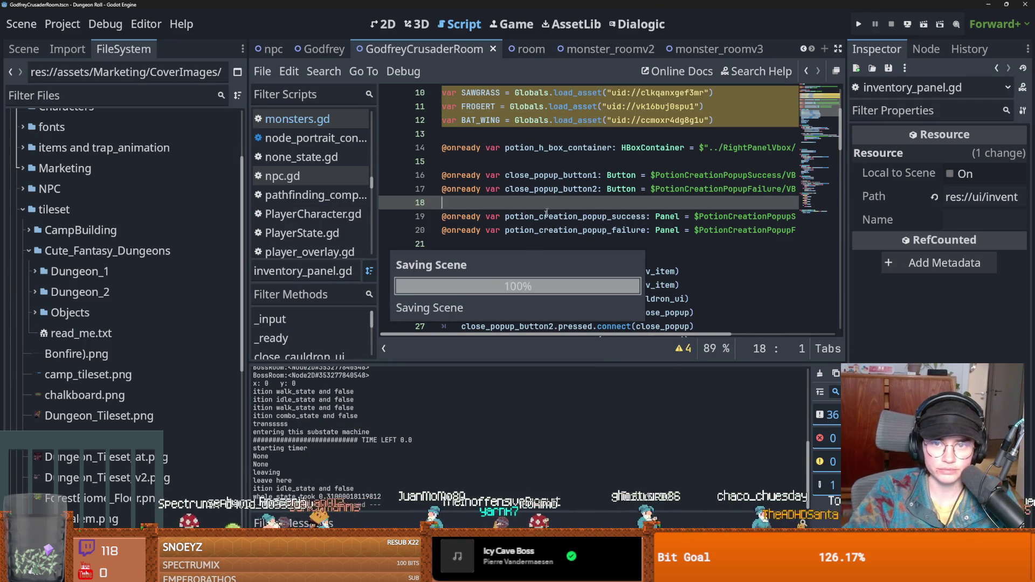
scroll(522, 226, "up", 3)
double_click(522, 230)
key("ctrl+s")
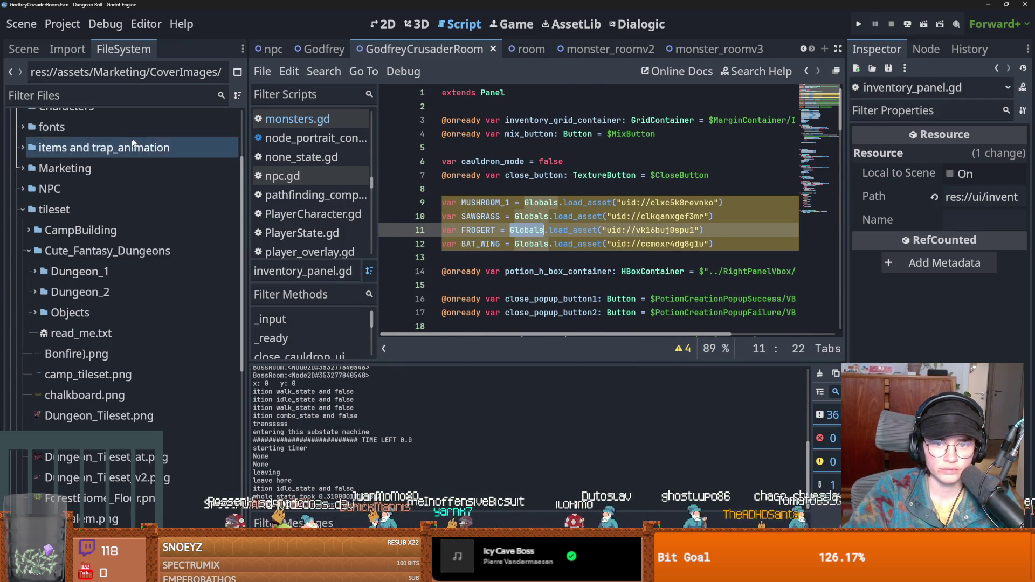
- Open the tileset folder in FileSystem, then switch to the itch.io jam page
left_click(103, 209)
scroll(103, 208, "up", 3)
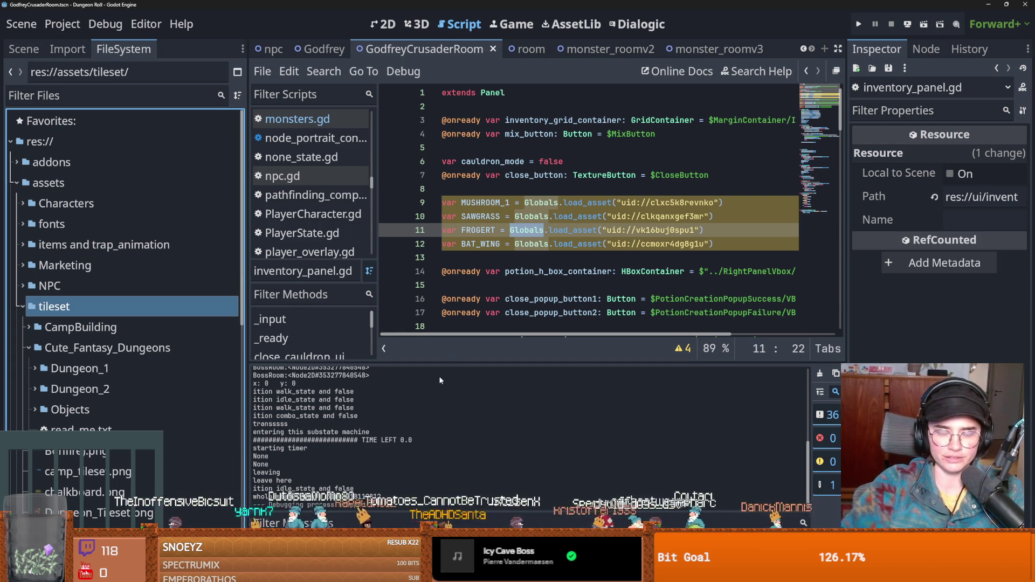
left_click(542, 271)
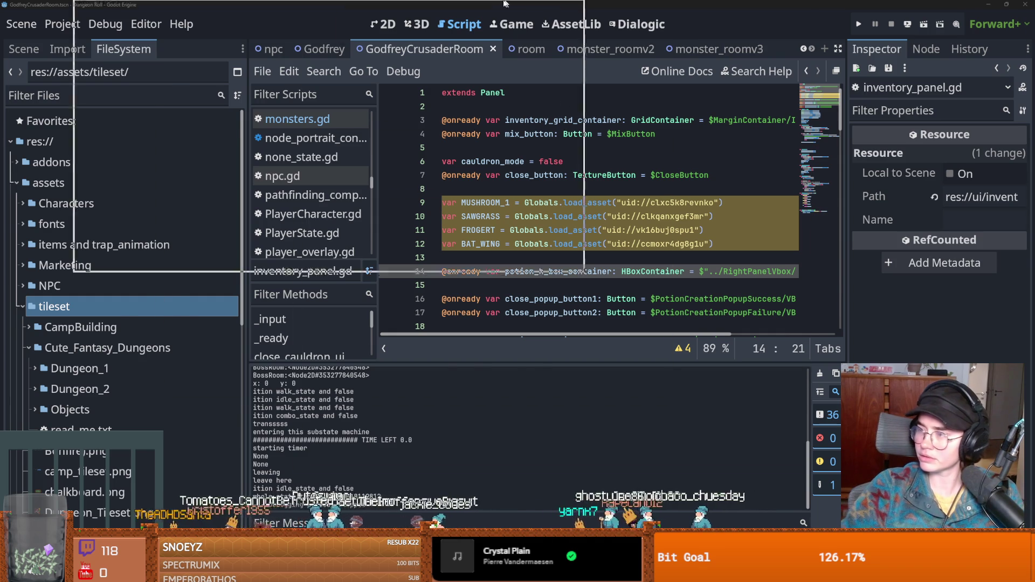
key("alt+Tab")
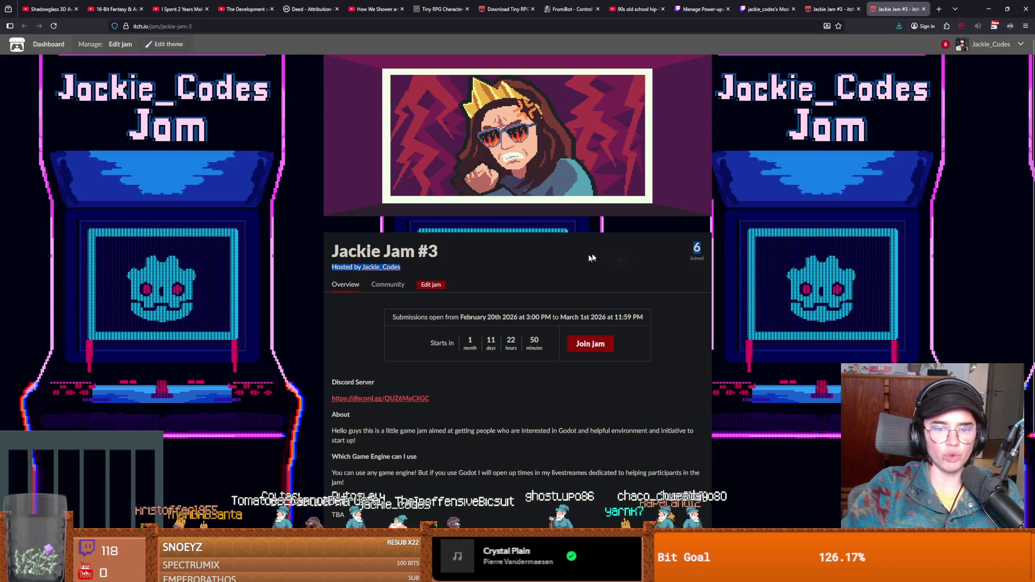
- Clear the selection on the Jackie Jam #3 page and minimize the browser
left_click(779, 239)
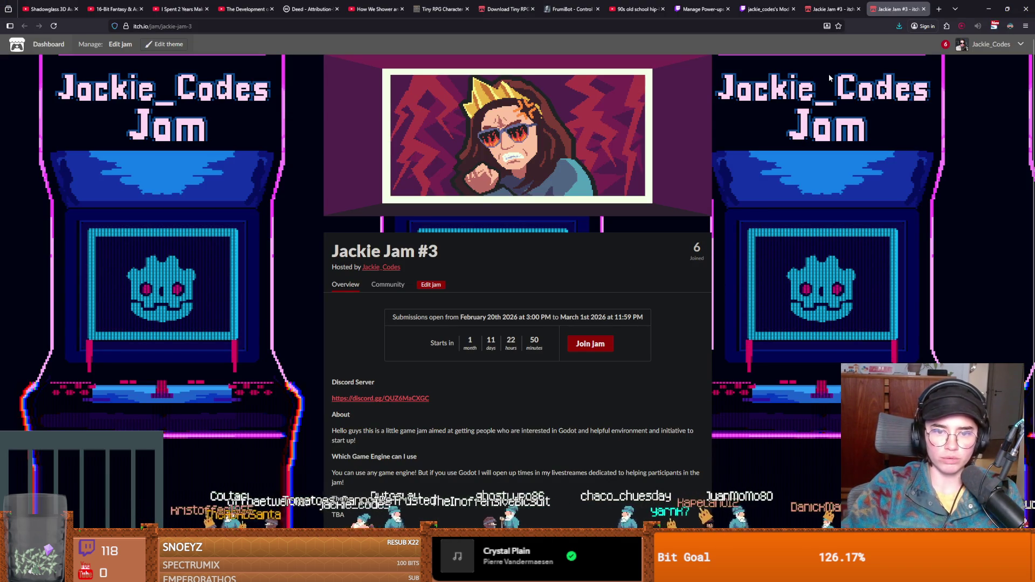
left_click(988, 9)
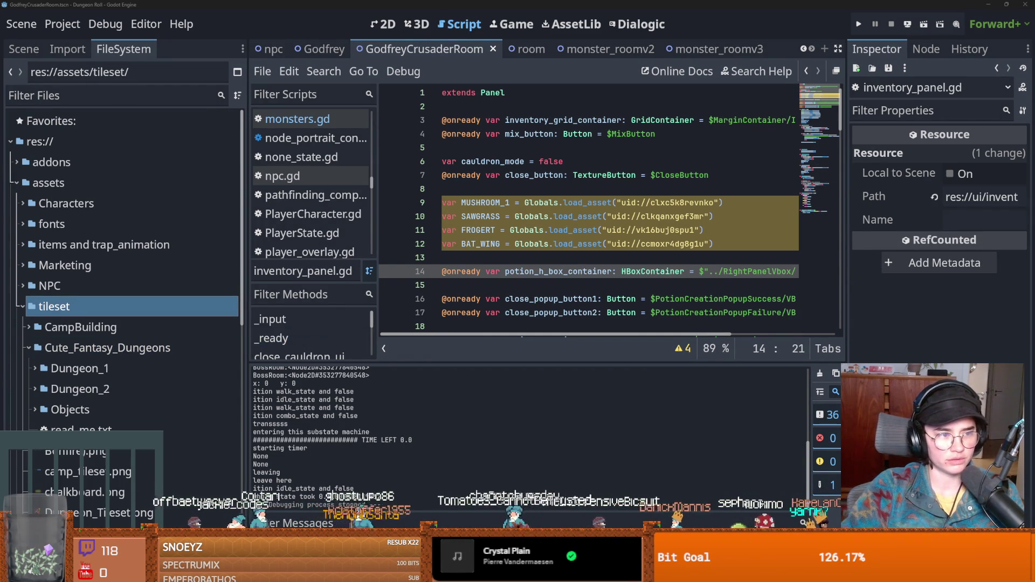
- Save the scene several times with inventory_panel.gd open in the script editor
left_click(689, 189)
key("ctrl+s")
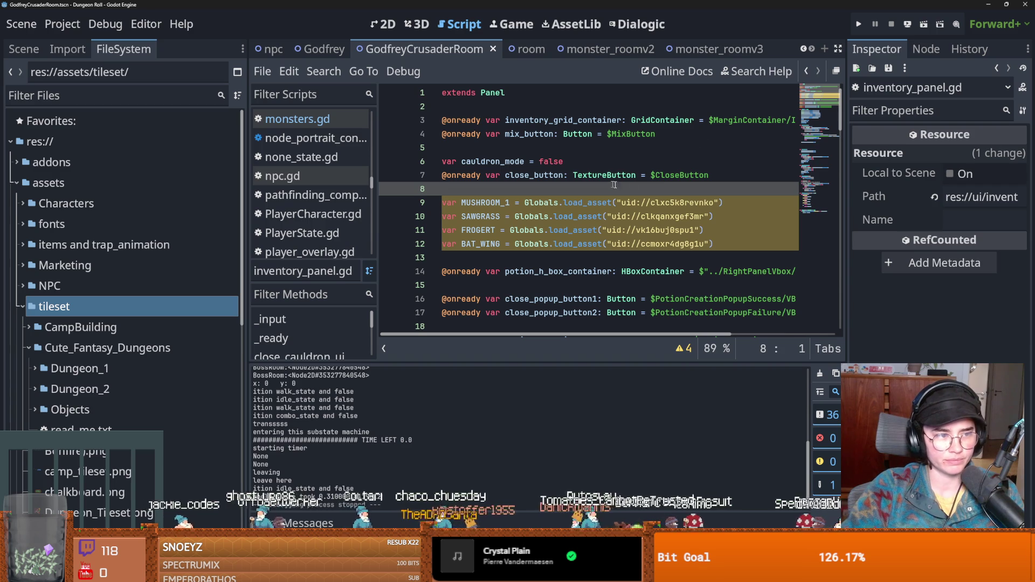
key("ctrl+s")
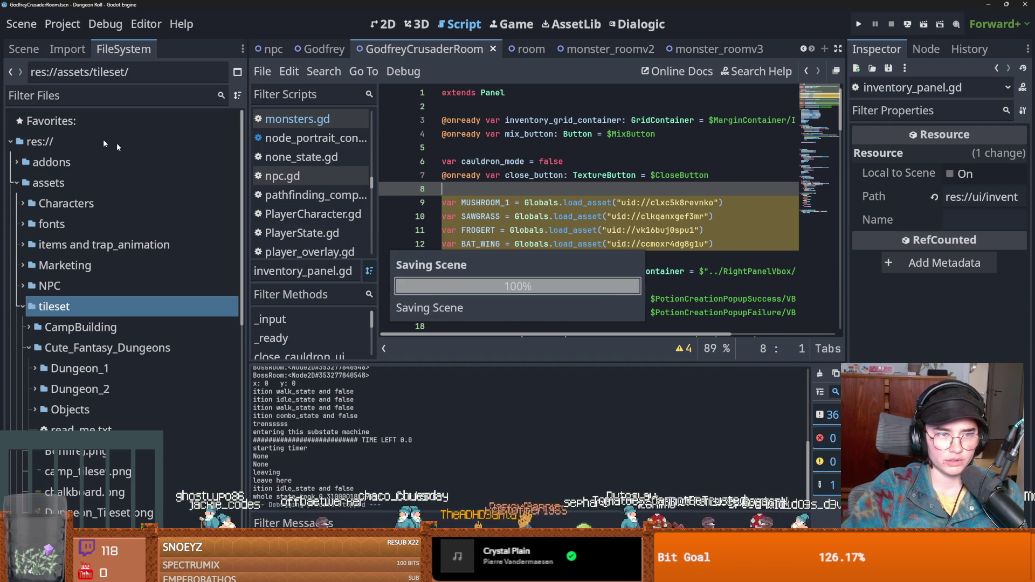
key("ctrl+s")
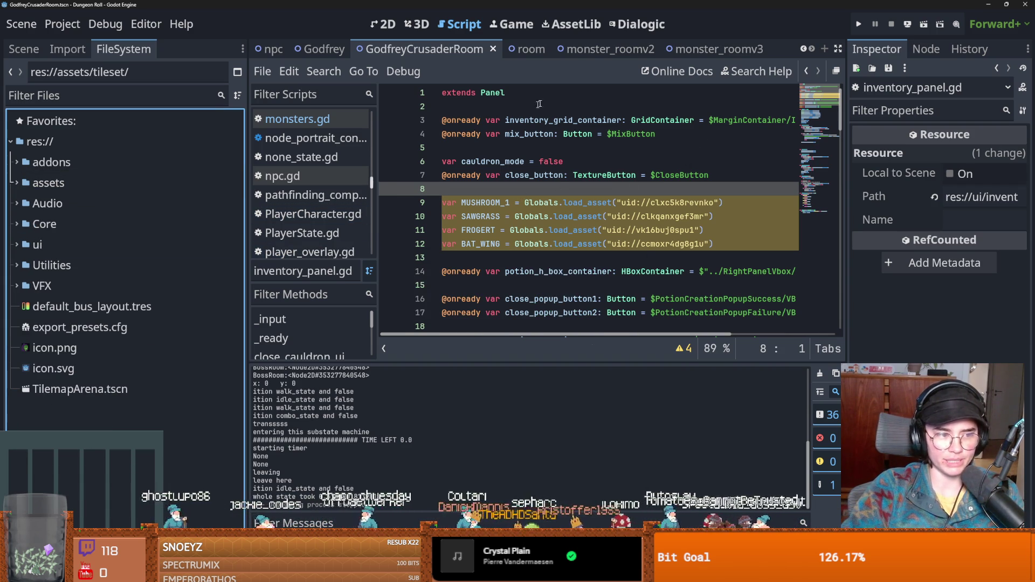
left_click(397, 25)
- Enlarge the GodfreyCrusaderRoom 2D viewport by lowering the output splitter, then save
scroll(385, 217, "down", 5)
scroll(385, 217, "up", 3)
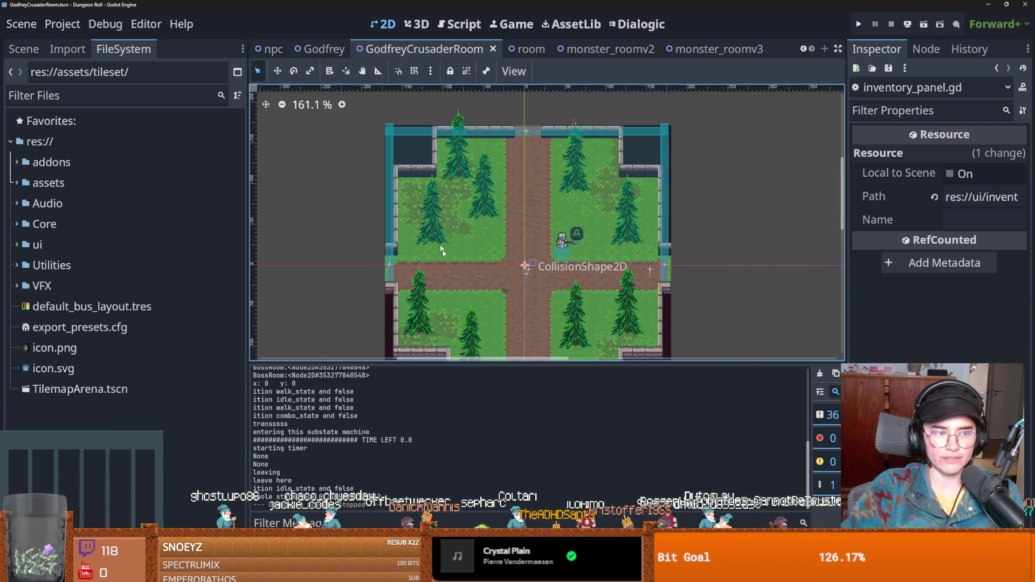
scroll(444, 248, "up", 2)
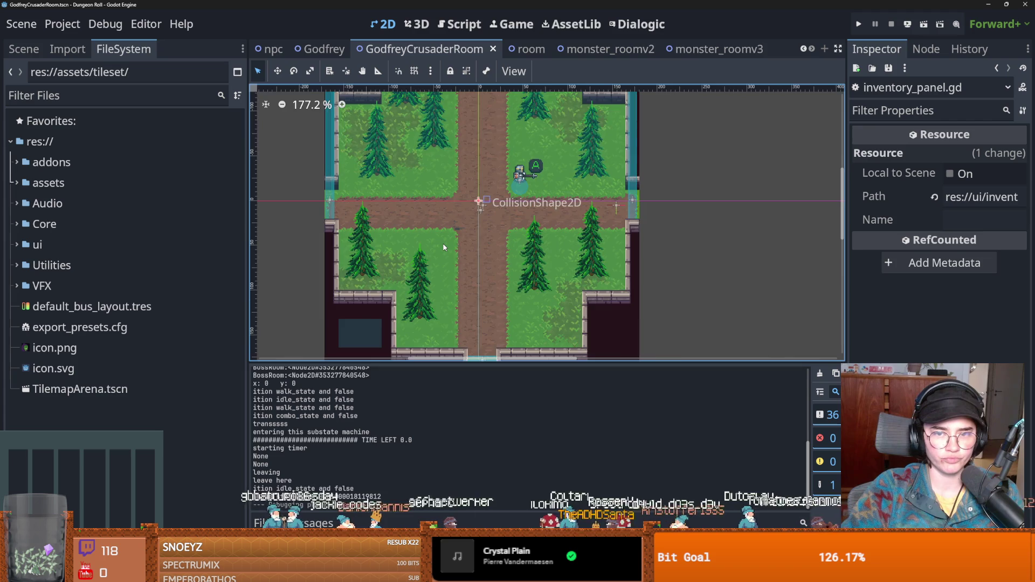
scroll(444, 247, "down", 3)
scroll(443, 247, "up", 3)
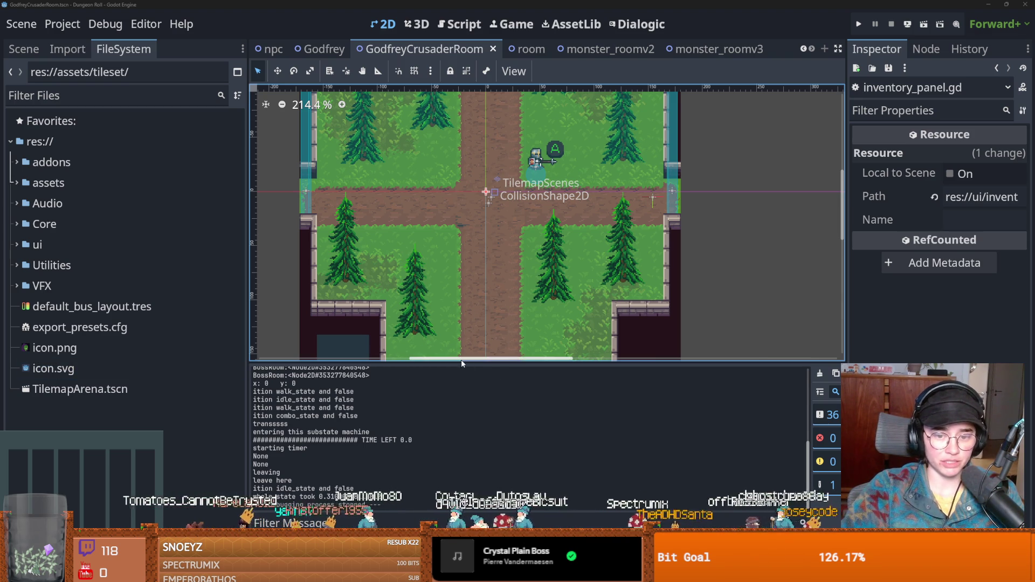
left_click_drag(462, 363, 462, 402)
key("ctrl+s")
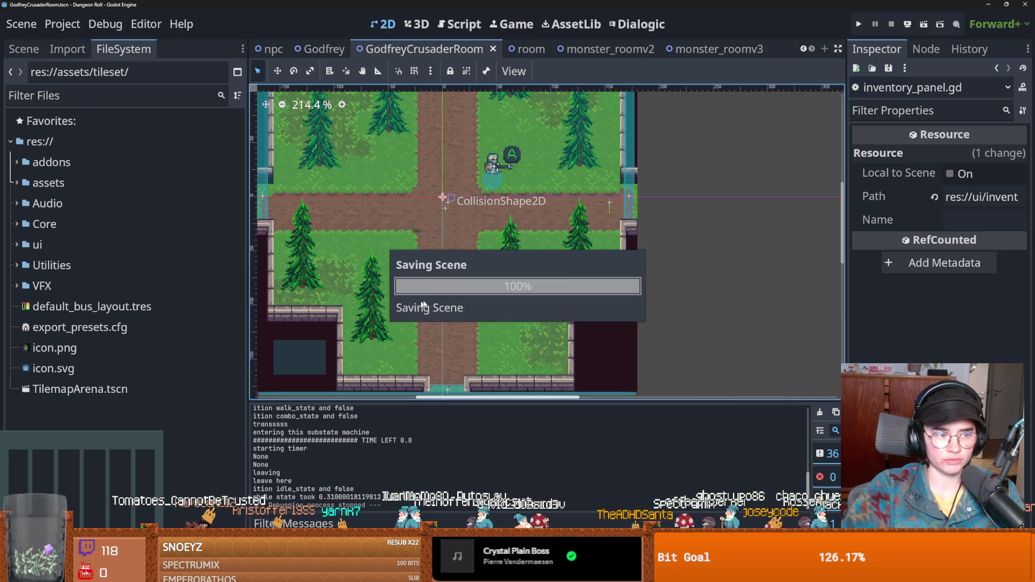
scroll(777, 350, "down", 2)
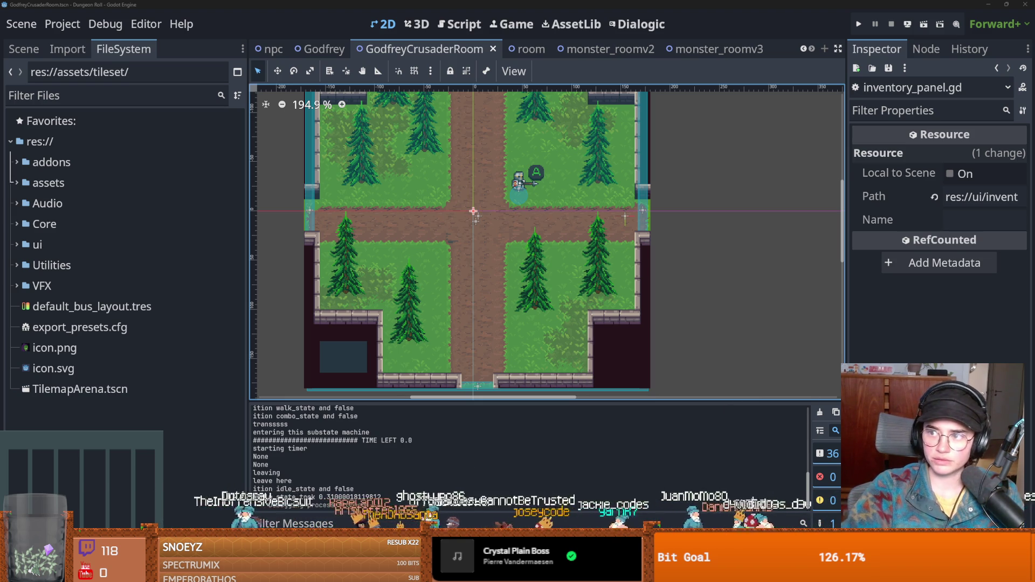
key("alt+Tab")
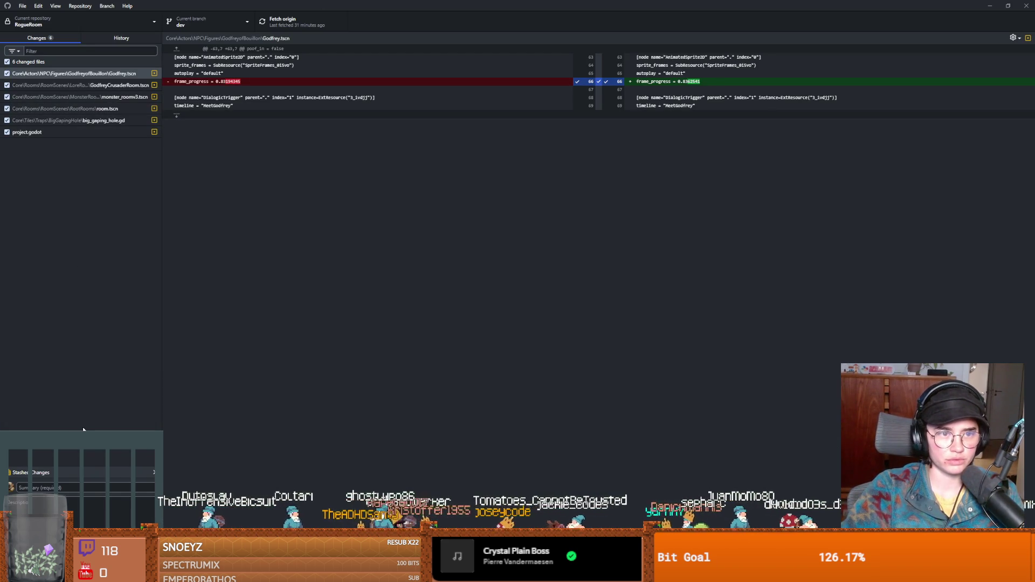
- Commit the six changed files with summary 'bruxes' and push to origin
left_click(84, 488)
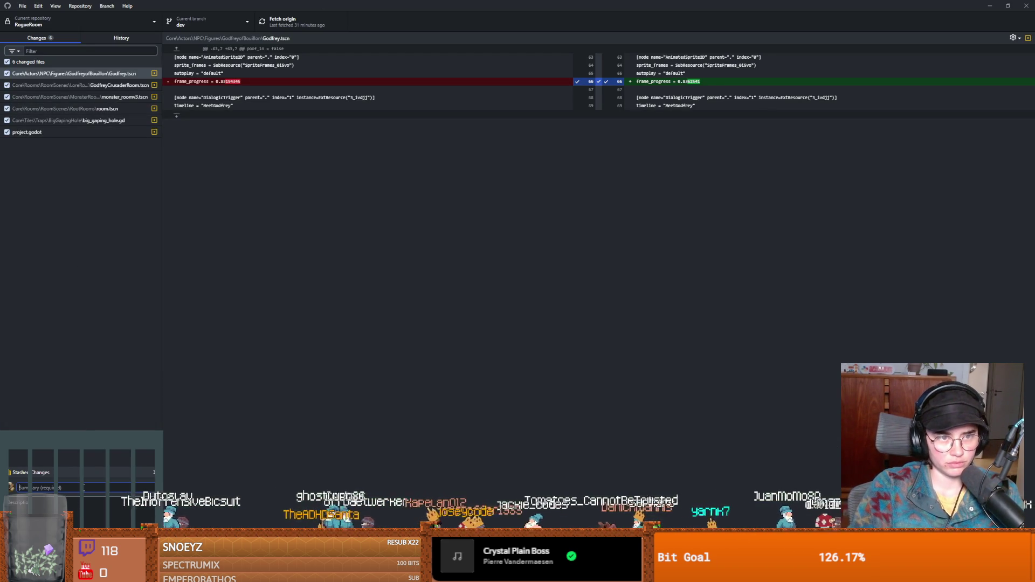
type("bru")
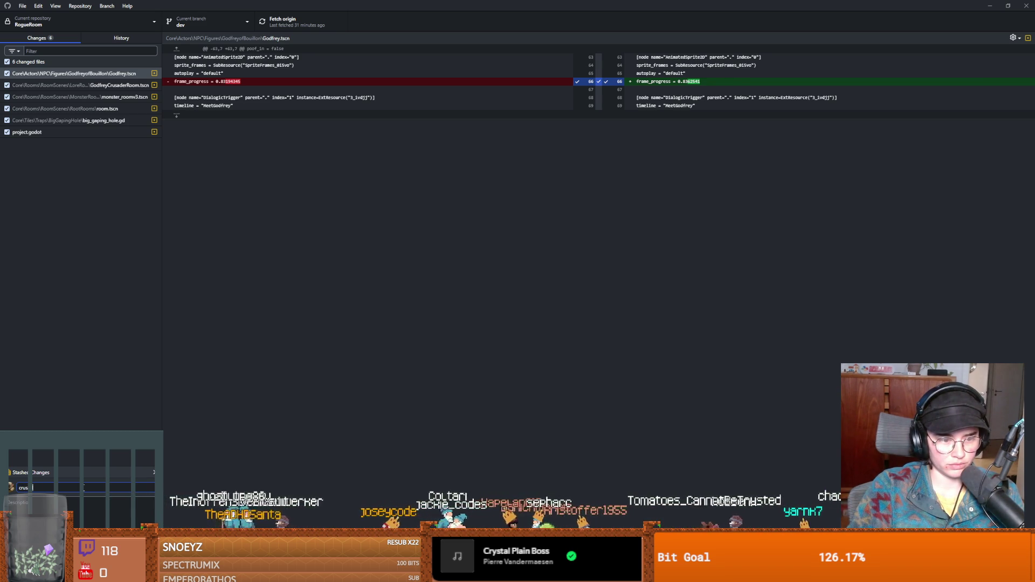
type("xes")
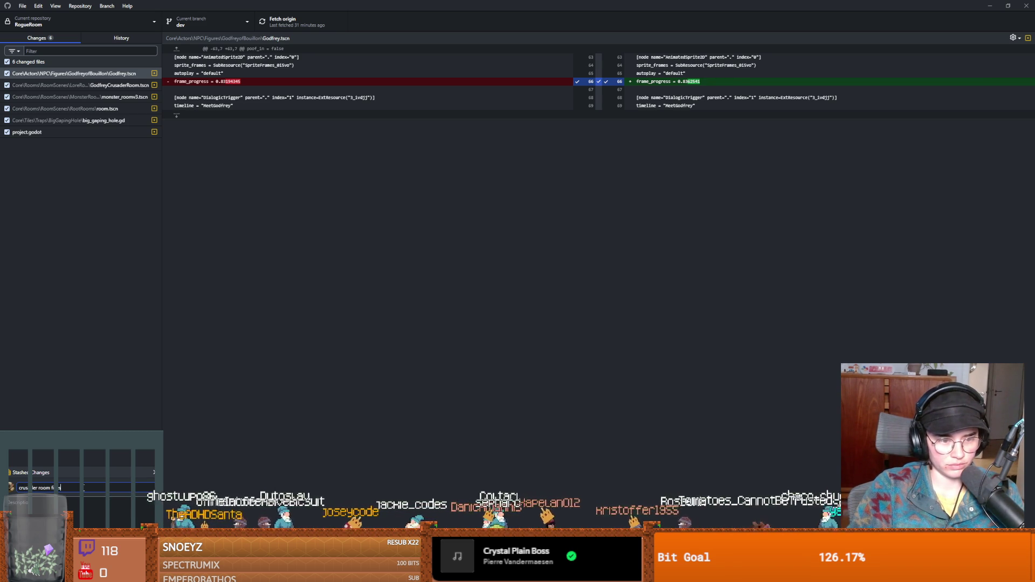
key("ctrl+Return")
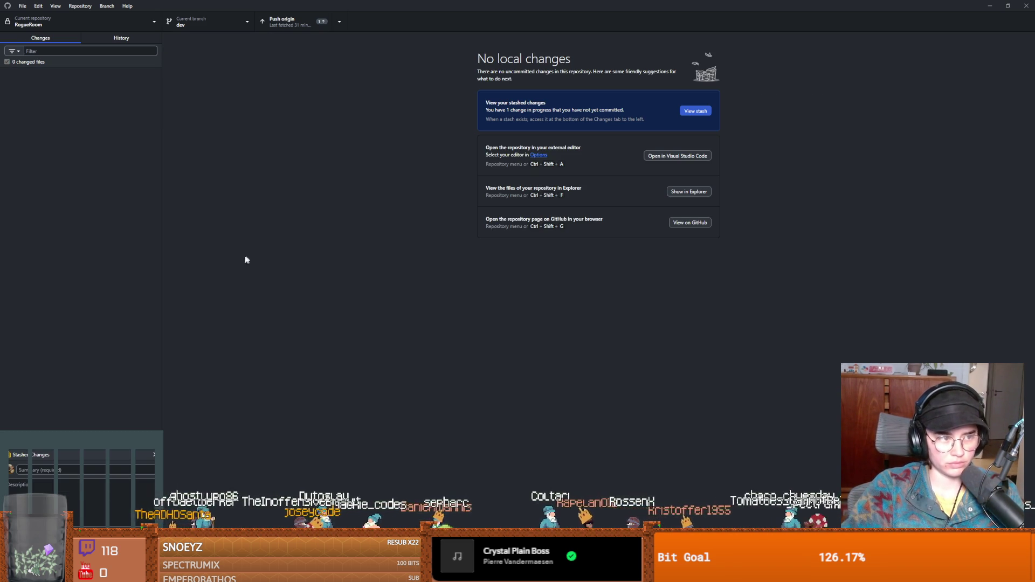
left_click(289, 30)
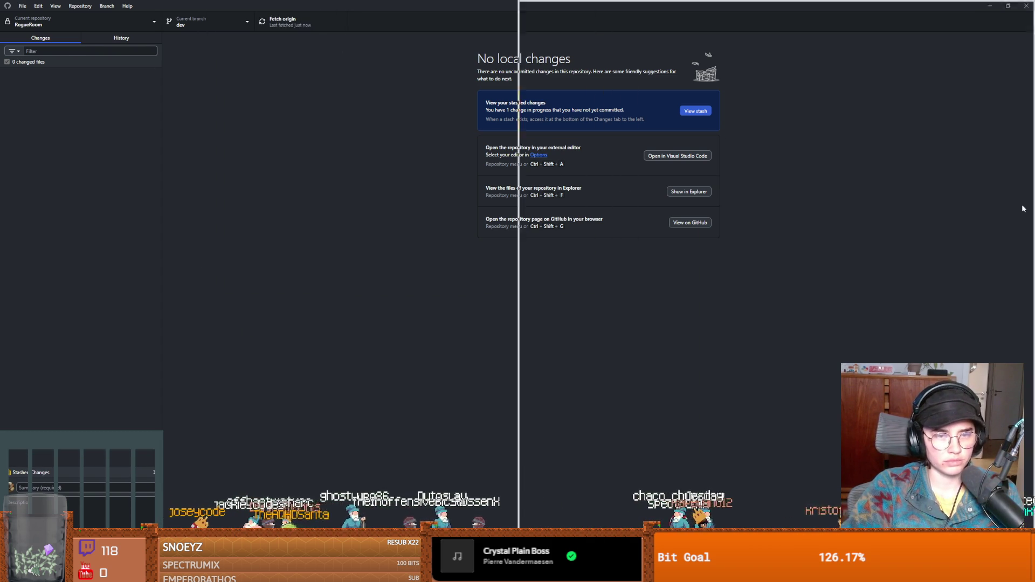
- Save the GodfreyCrusaderRoom scene in Godot and shrink the Godot window
key("alt+Tab")
key("ctrl+s")
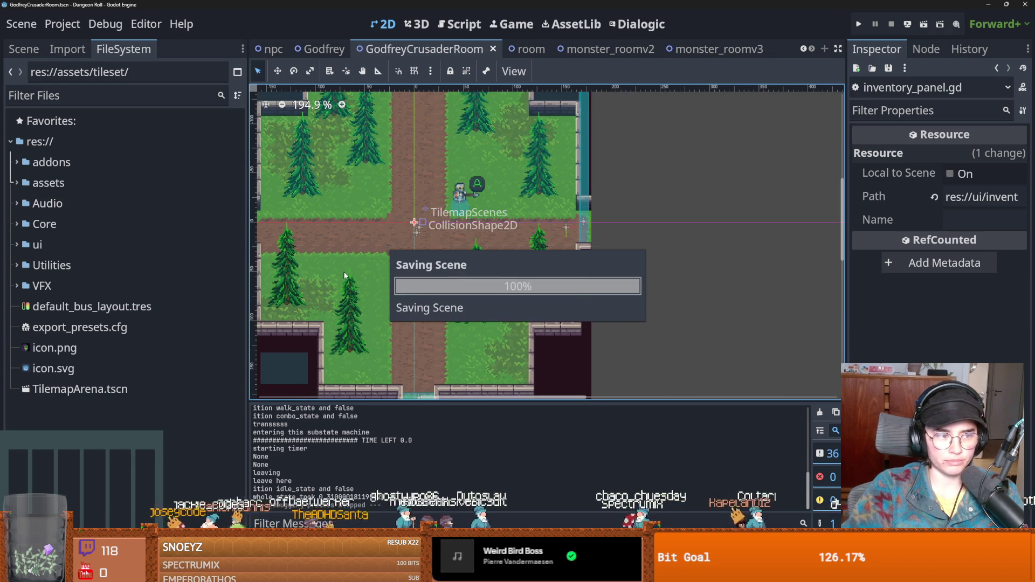
scroll(378, 276, "up", 4)
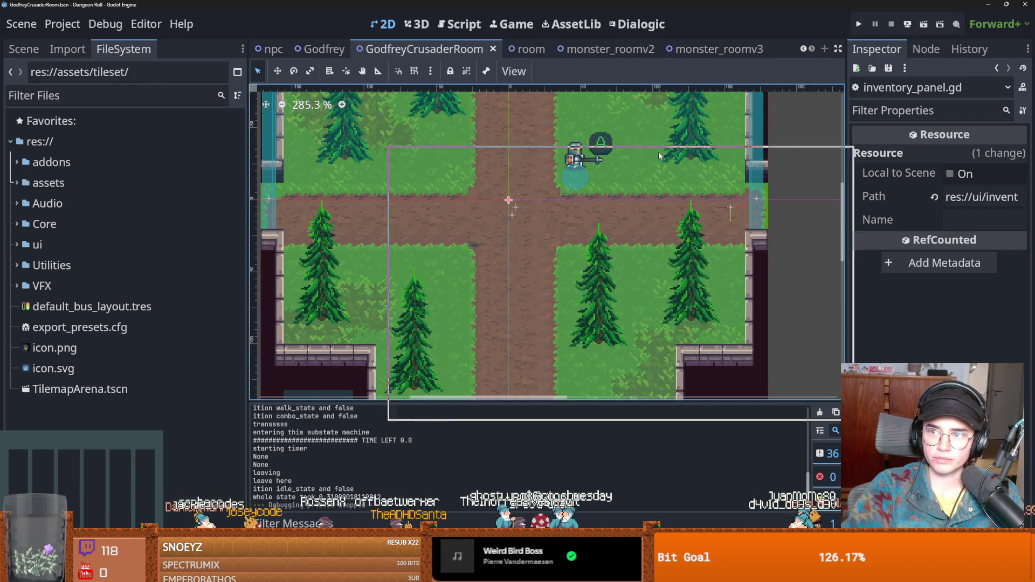
left_click(1024, 6)
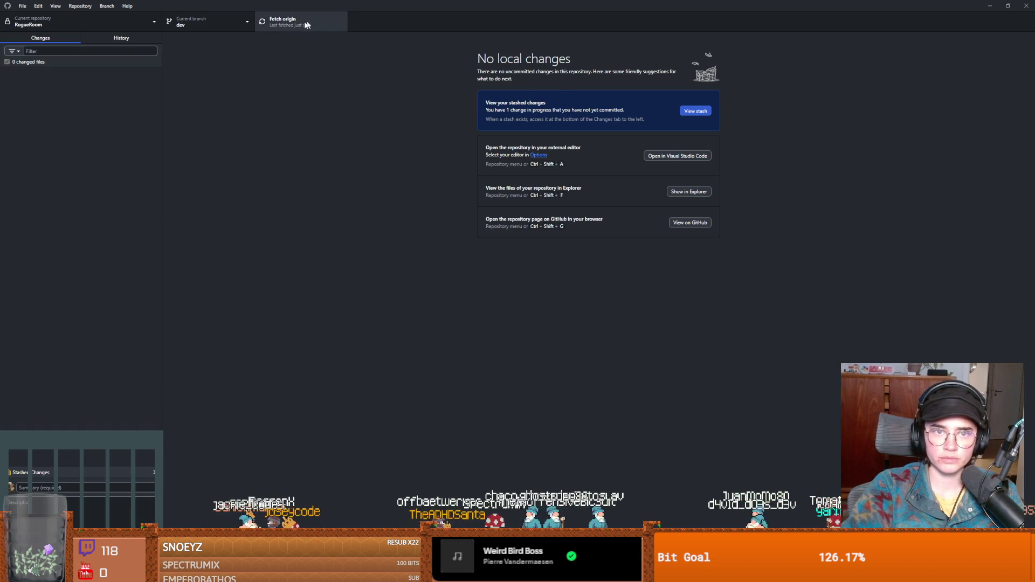
- Merge MonsterRoomLevelDesign into dev and push dev to origin
left_click(208, 24)
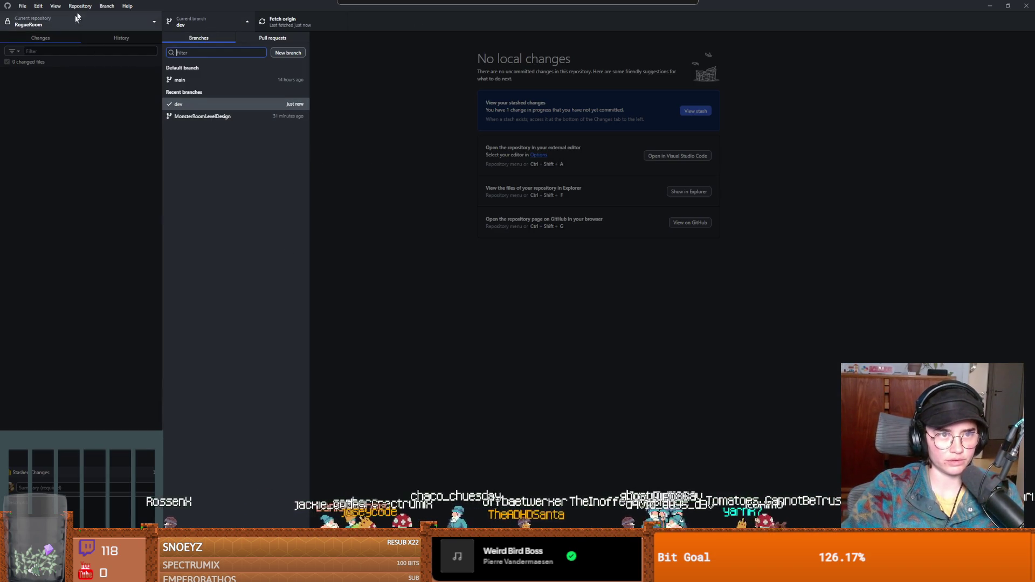
left_click(106, 6)
left_click(120, 113)
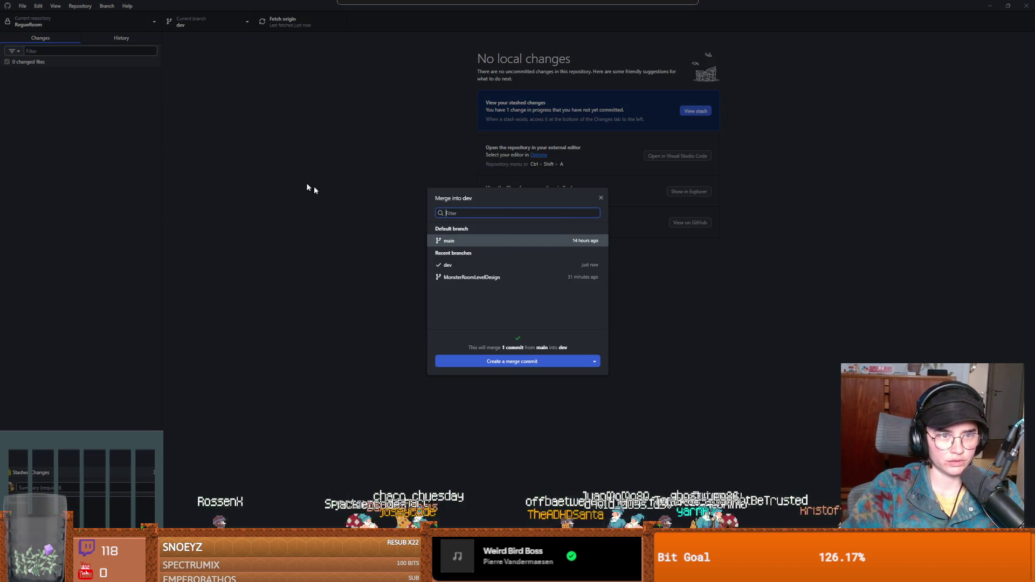
key("Down")
left_click(523, 362)
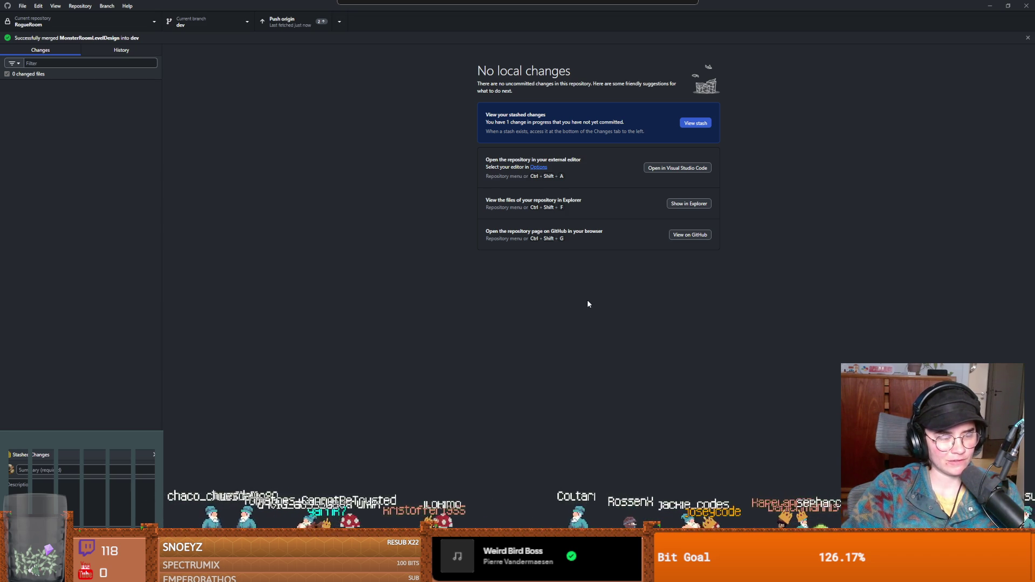
left_click(286, 22)
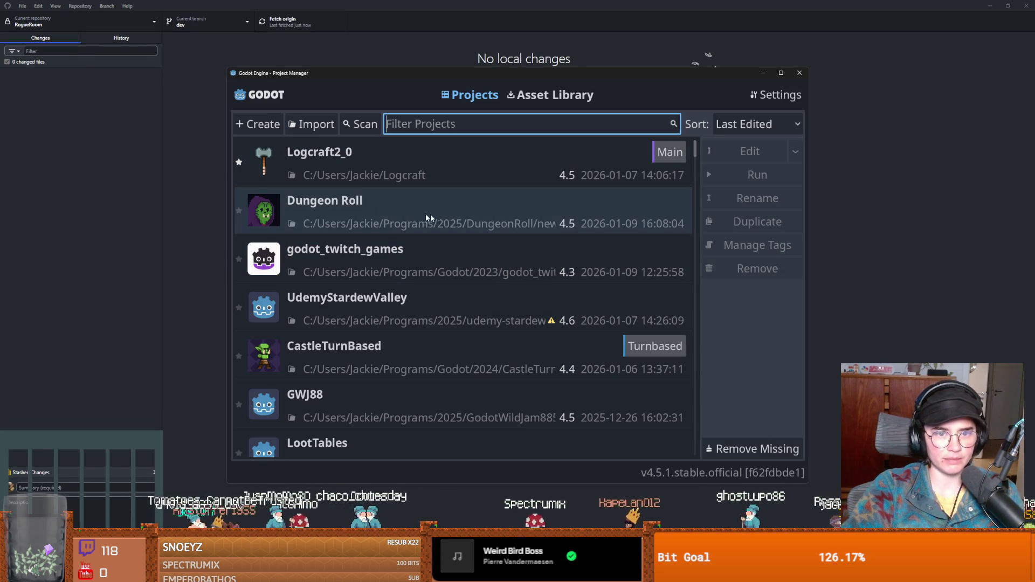
- Open the Dungeon Roll project from the Project Manager
double_click(461, 215)
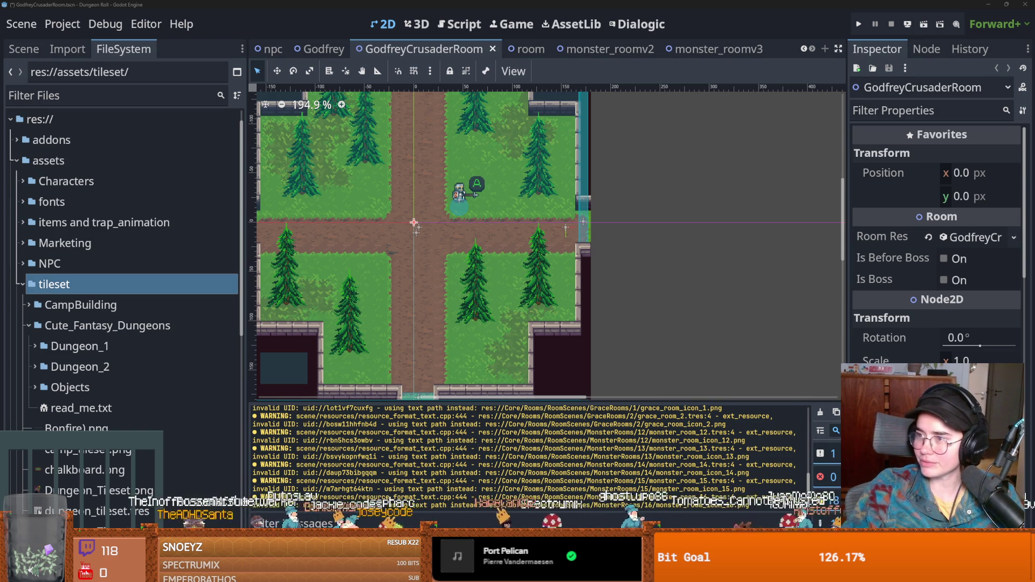
key("alt+Tab")
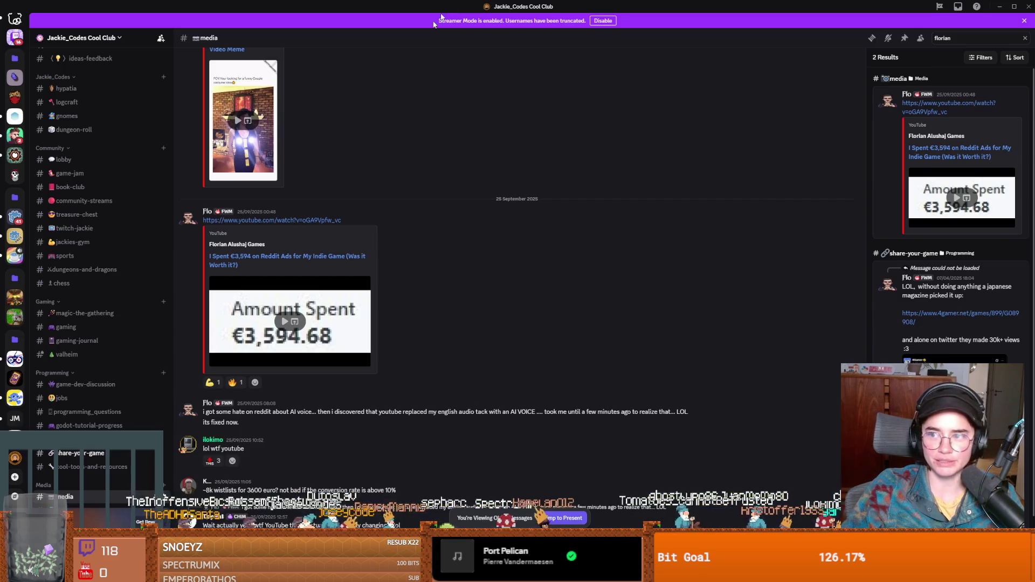
left_click(207, 403)
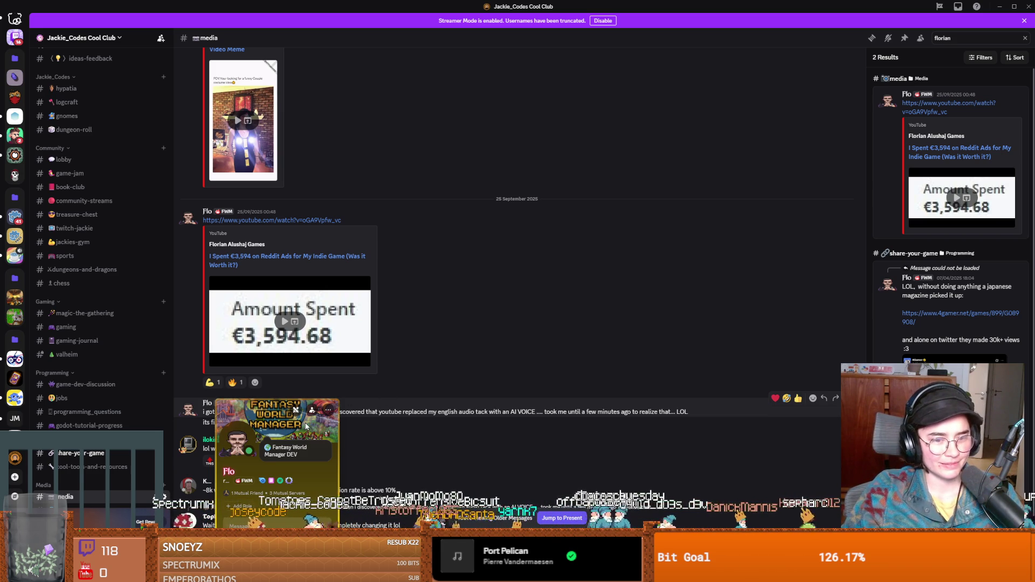
key("alt+Tab")
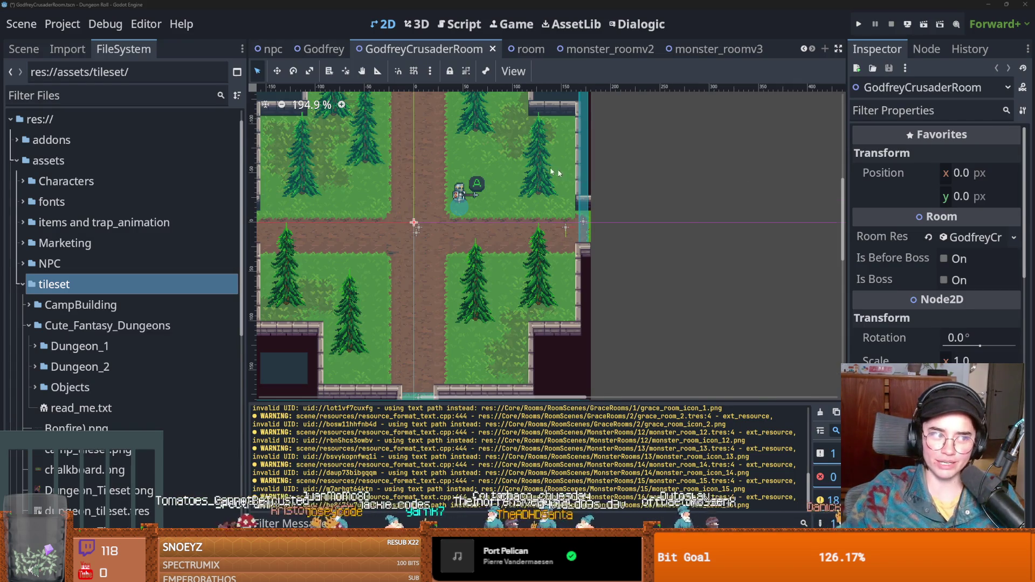
- Save GodfreyCrusaderRoom repeatedly while panning and zooming around the forest room
key("ctrl+s")
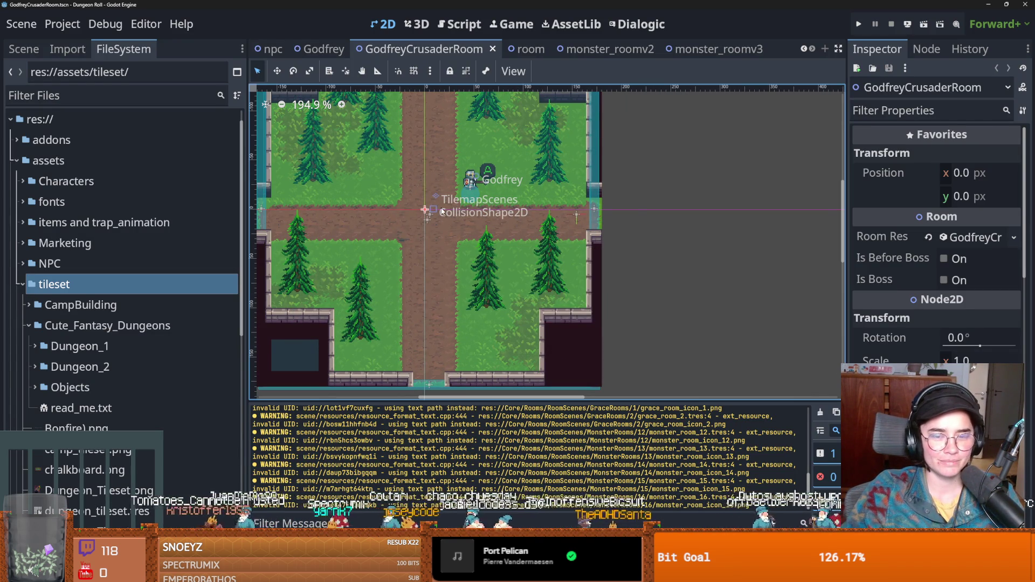
left_click_drag(441, 209, 463, 217)
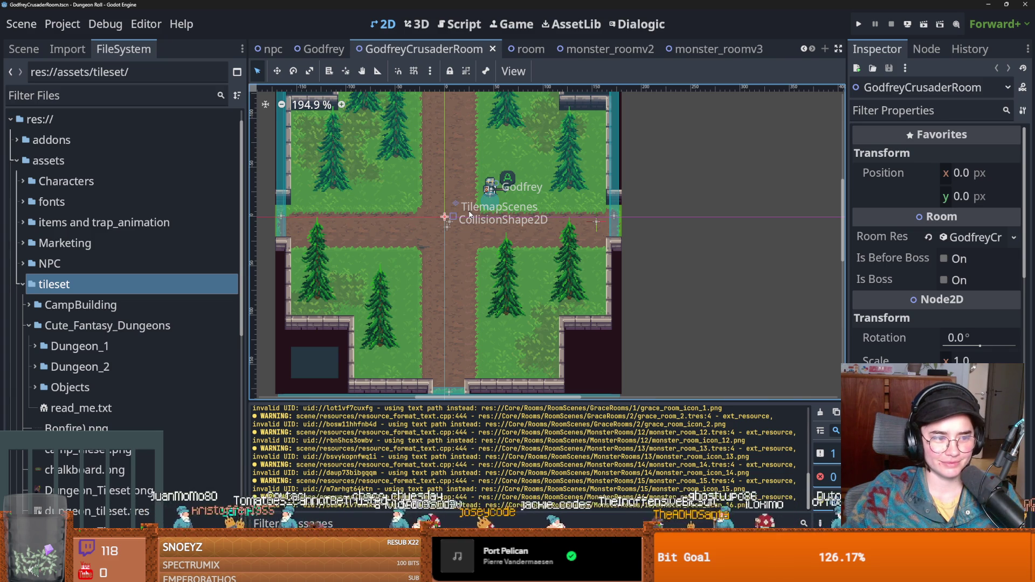
left_click_drag(469, 214, 484, 206)
key("ctrl+s")
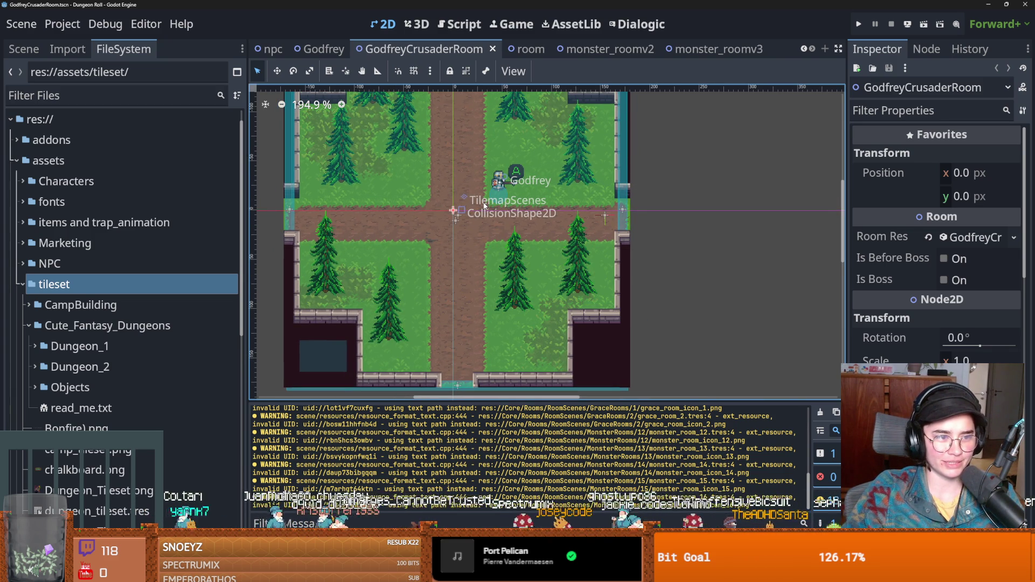
left_click_drag(472, 211, 481, 205)
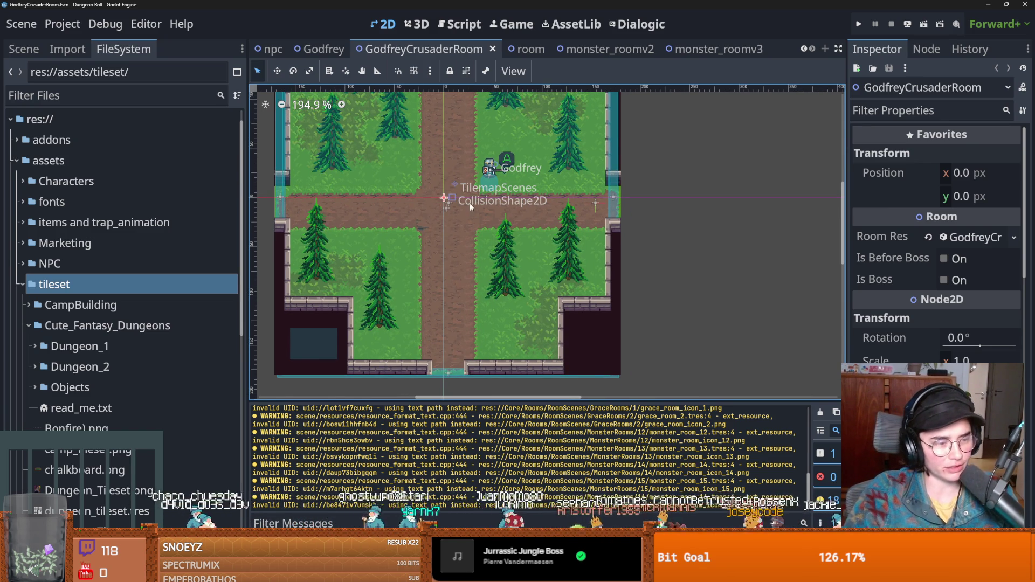
scroll(484, 264, "right", 1)
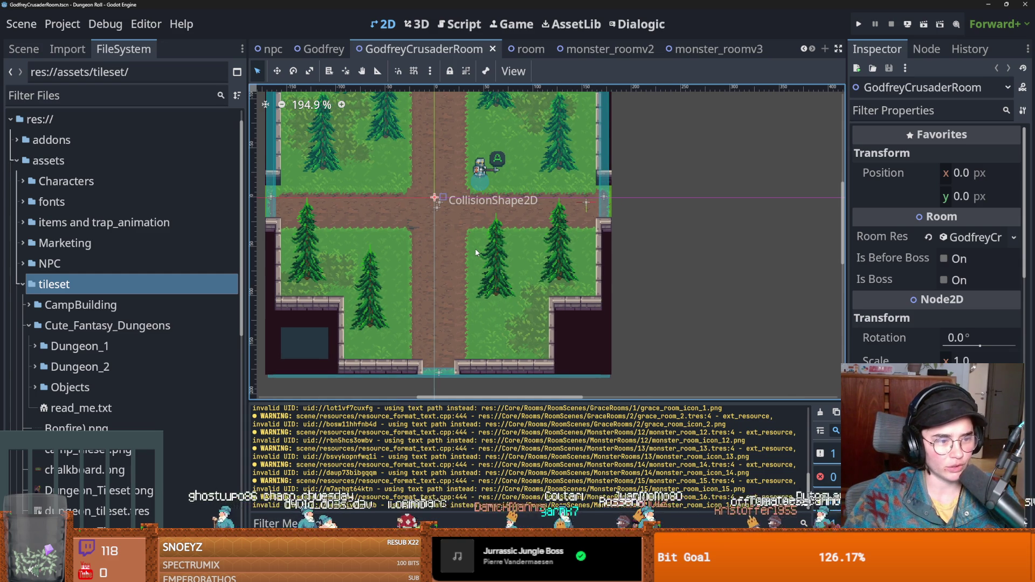
scroll(476, 240, "up", 3)
key("ctrl+s")
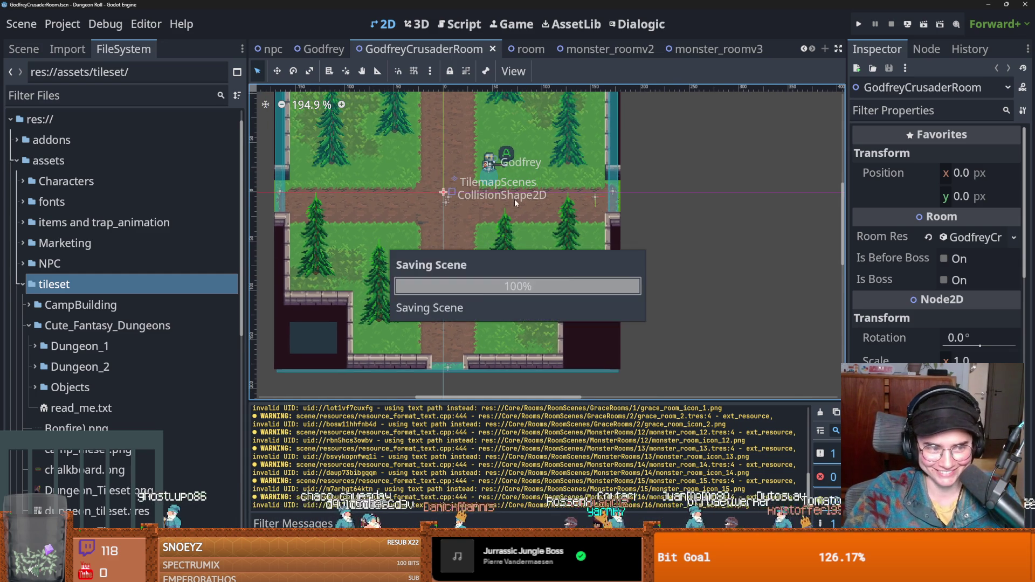
scroll(501, 215, "down", 1)
scroll(488, 256, "up", 5)
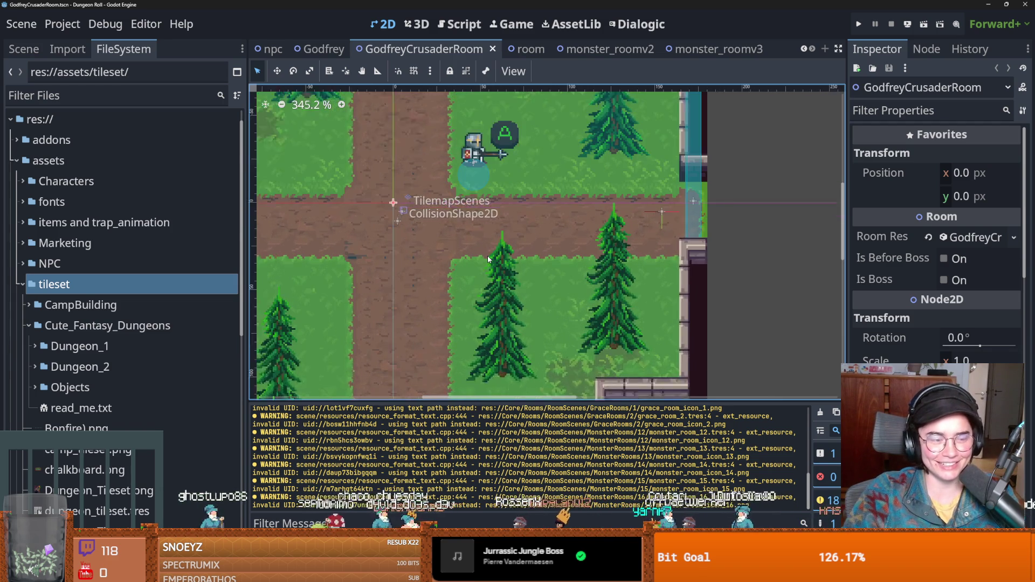
key("ctrl+s")
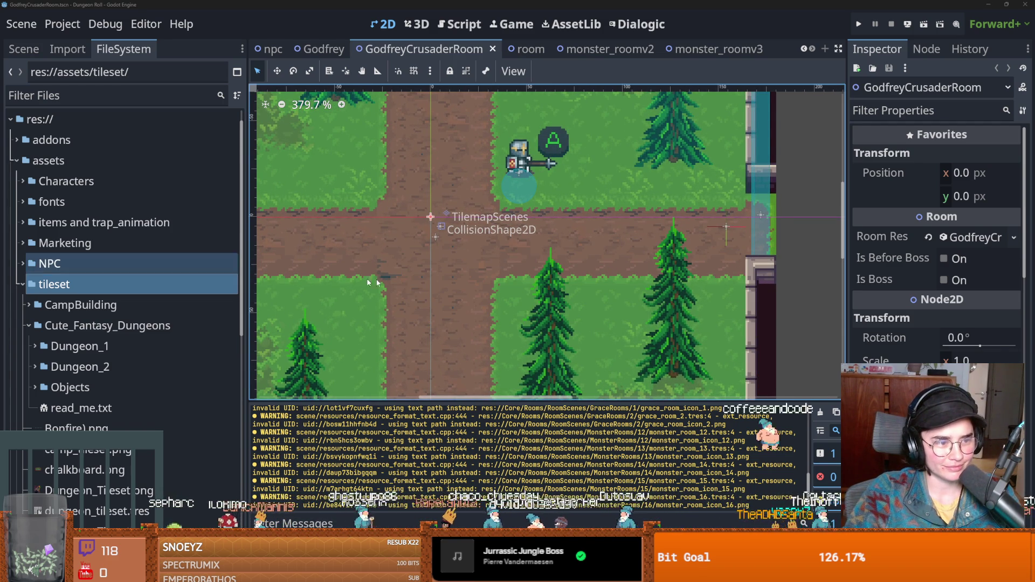
scroll(391, 293, "right", 2)
key("ctrl+s")
scroll(390, 294, "down", 2)
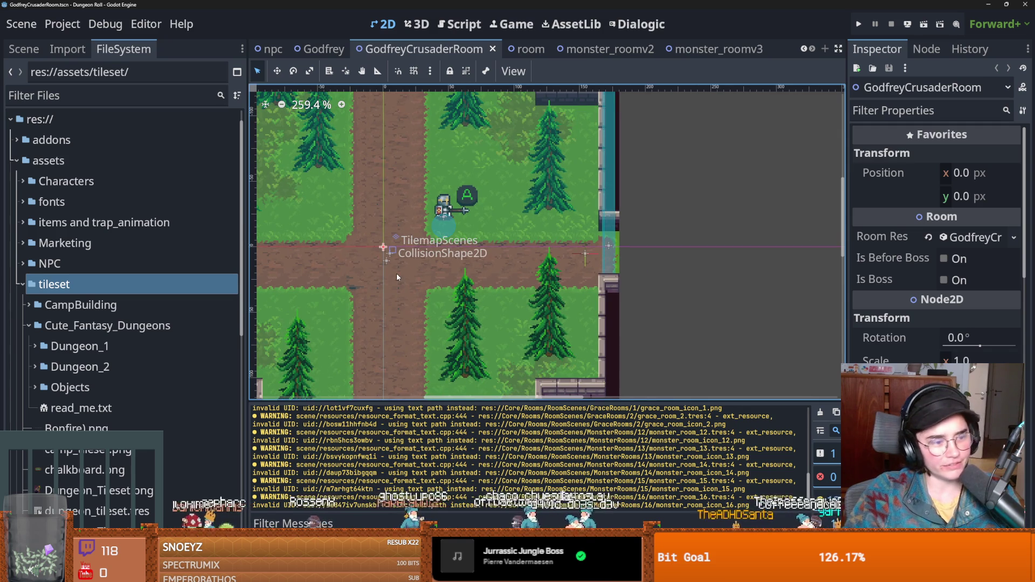
key("ctrl+s")
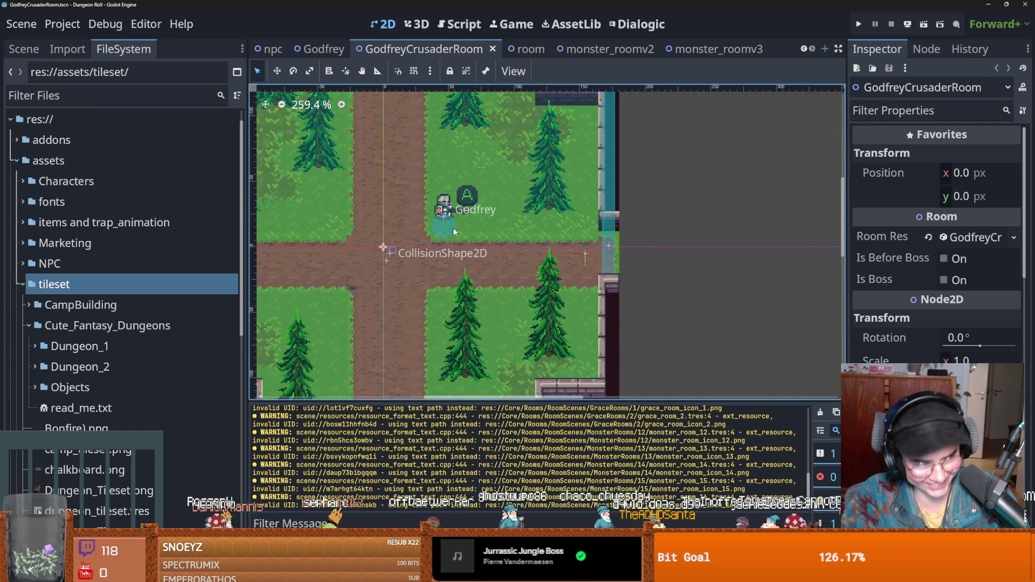
left_click_drag(445, 208, 578, 198)
key("ctrl+s")
scroll(545, 205, "down", 4)
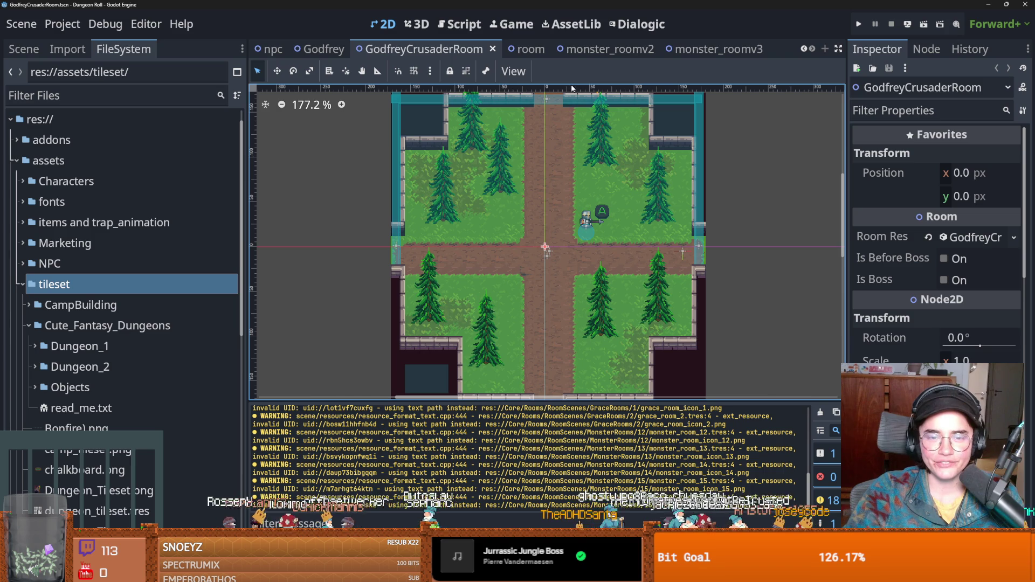
- Filter project files by 'boss' and open boss_room.tscn from RoomScenes/Boss
left_click(91, 97)
type("boss")
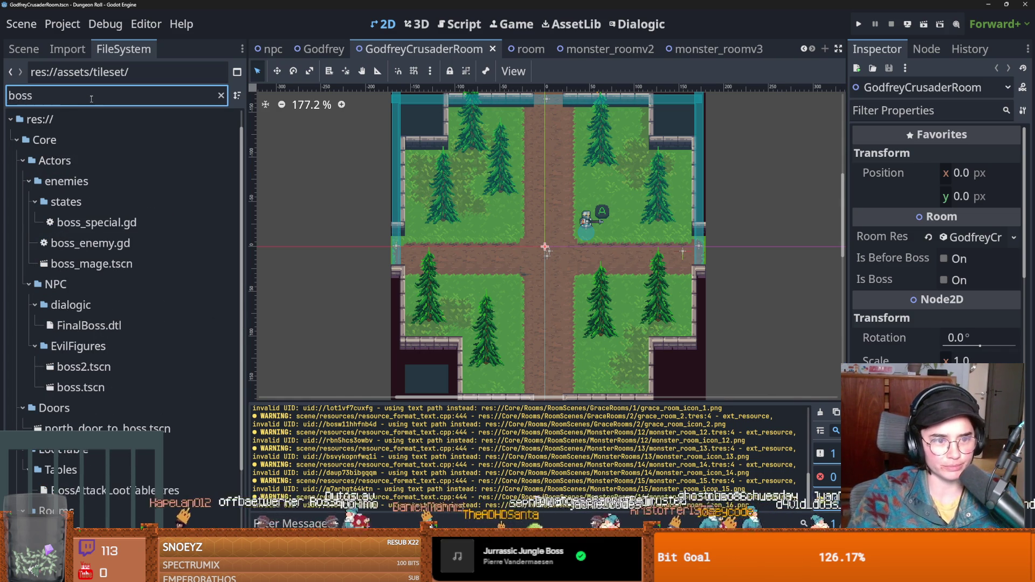
scroll(124, 382, "down", 4)
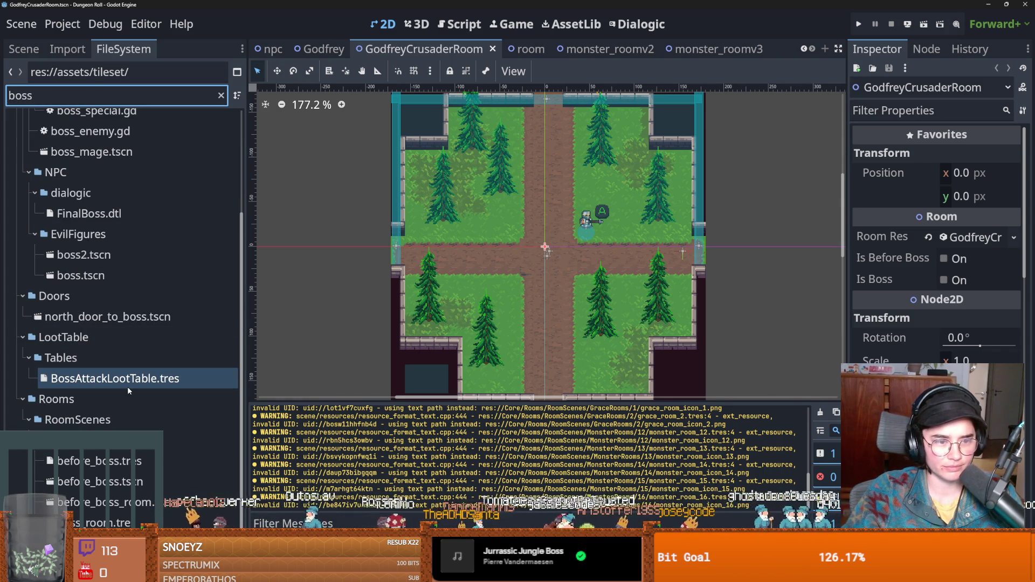
left_click(198, 464)
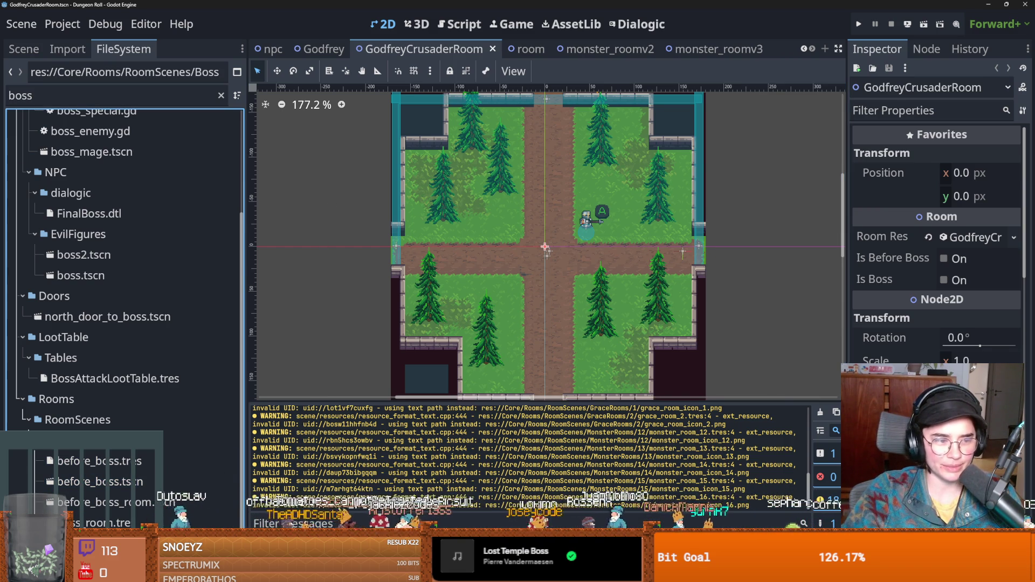
double_click(108, 544)
- Nudge the Vlad node in the boss chamber, then undo the move
scroll(612, 273, "up", 5)
scroll(612, 272, "up", 3)
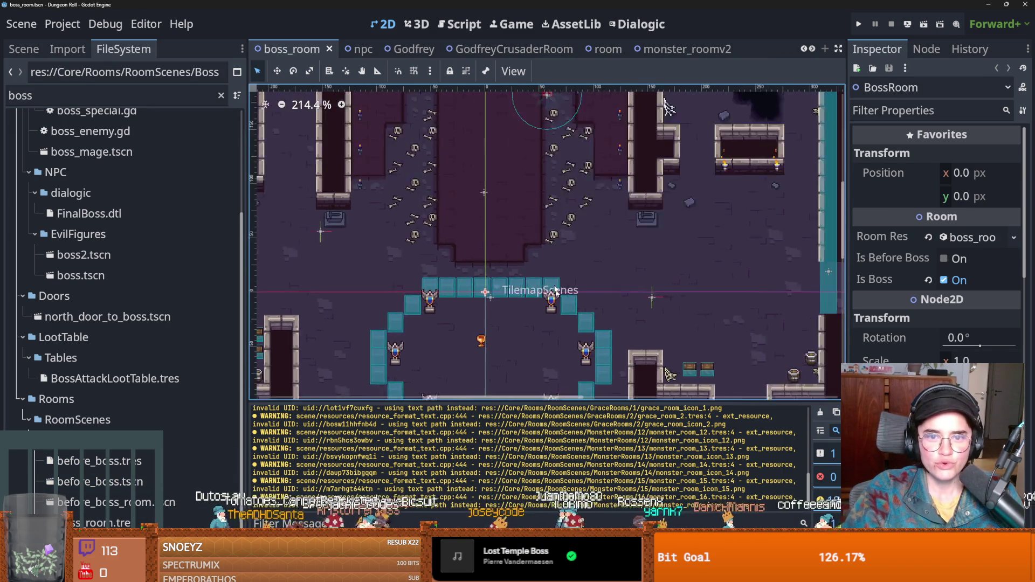
scroll(566, 286, "down", 2)
scroll(541, 298, "down", 1)
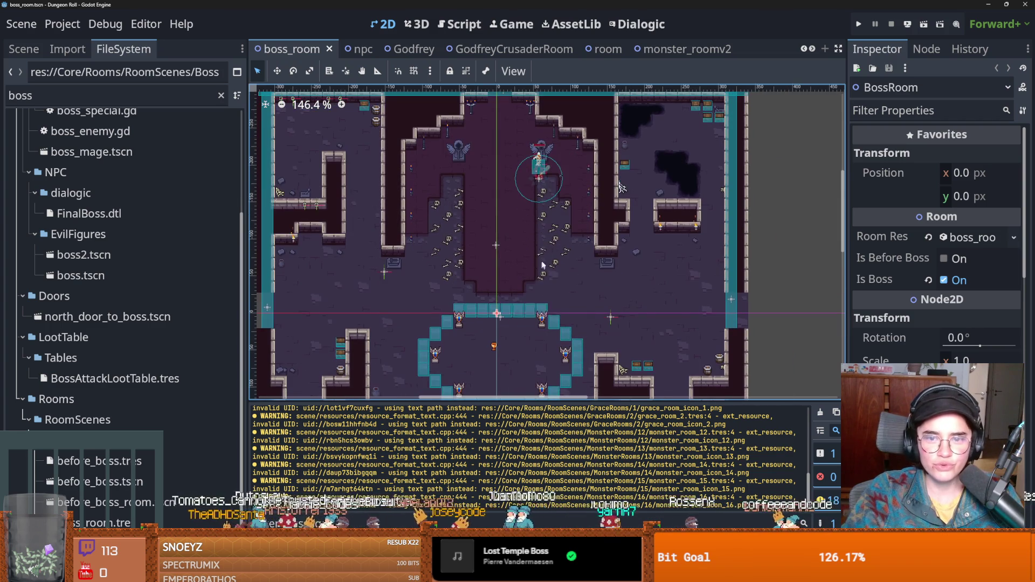
left_click_drag(542, 171, 525, 172)
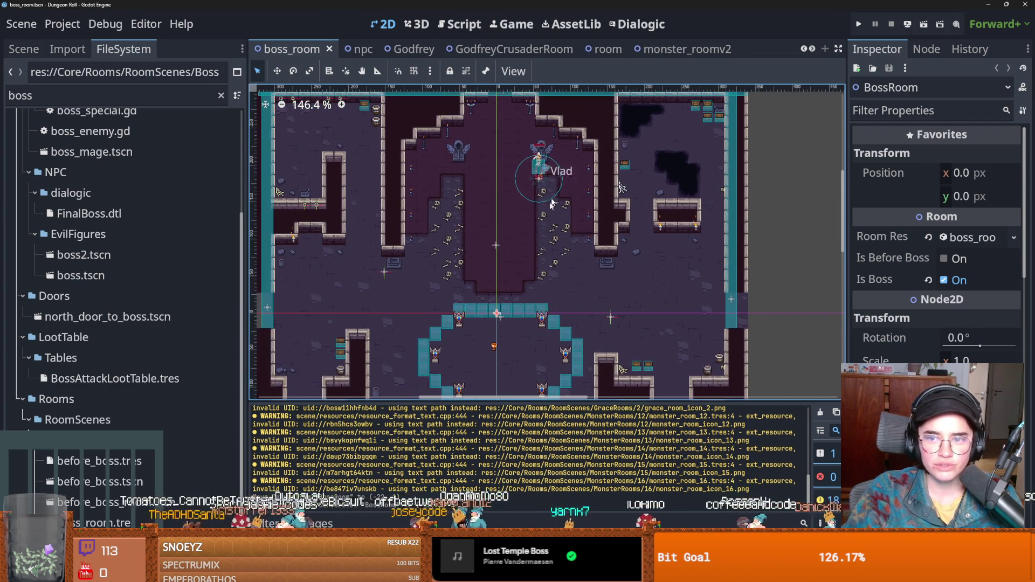
key("ctrl+z")
scroll(528, 253, "down", 2)
scroll(528, 253, "up", 2)
scroll(528, 211, "up", 5)
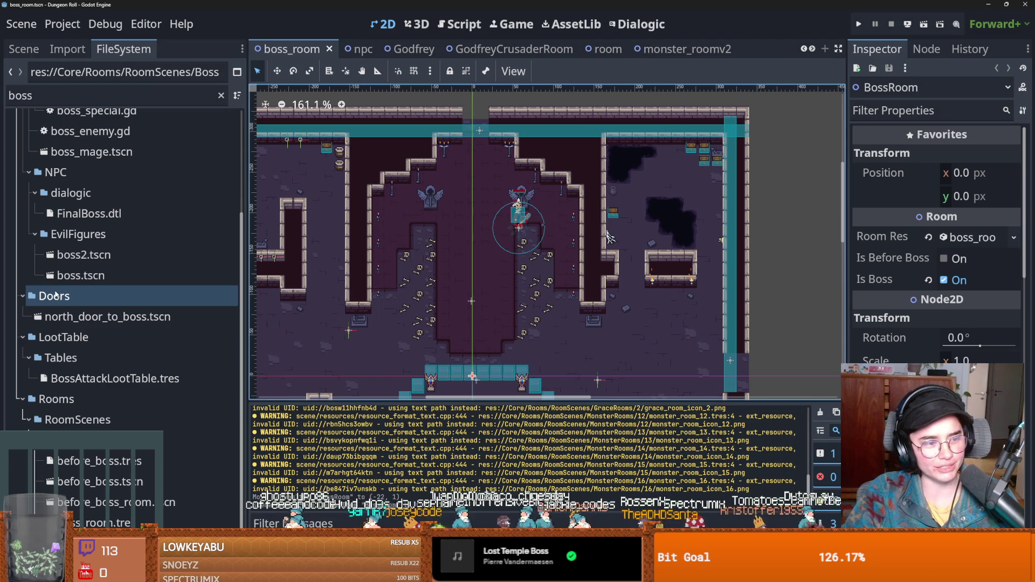
- Save boss_room.tscn with the central arena in view
scroll(483, 215, "down", 5)
scroll(464, 254, "down", 2)
scroll(443, 292, "up", 2)
scroll(442, 273, "up", 5)
scroll(459, 297, "down", 2)
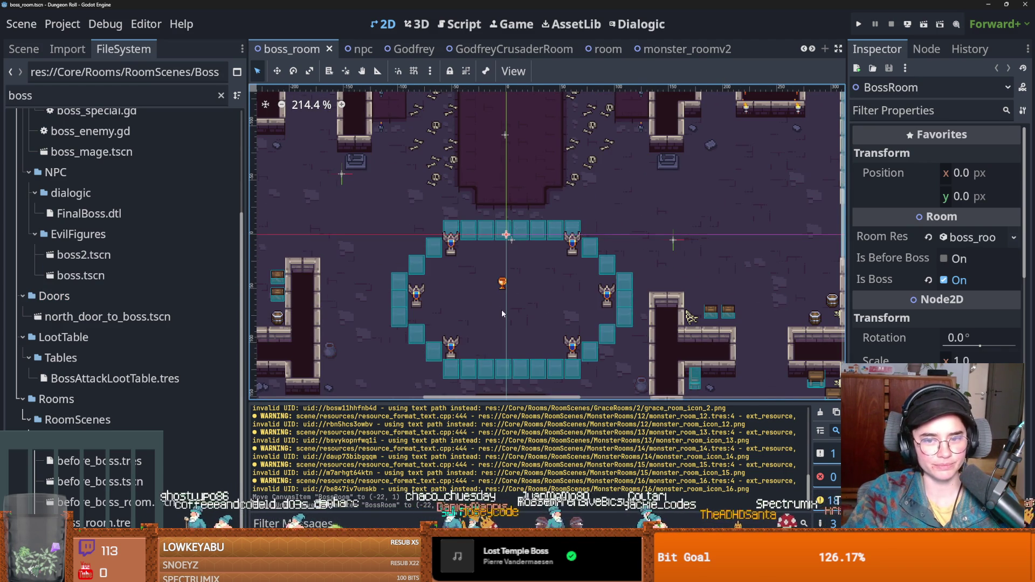
scroll(504, 283, "up", 7)
scroll(323, 318, "down", 5)
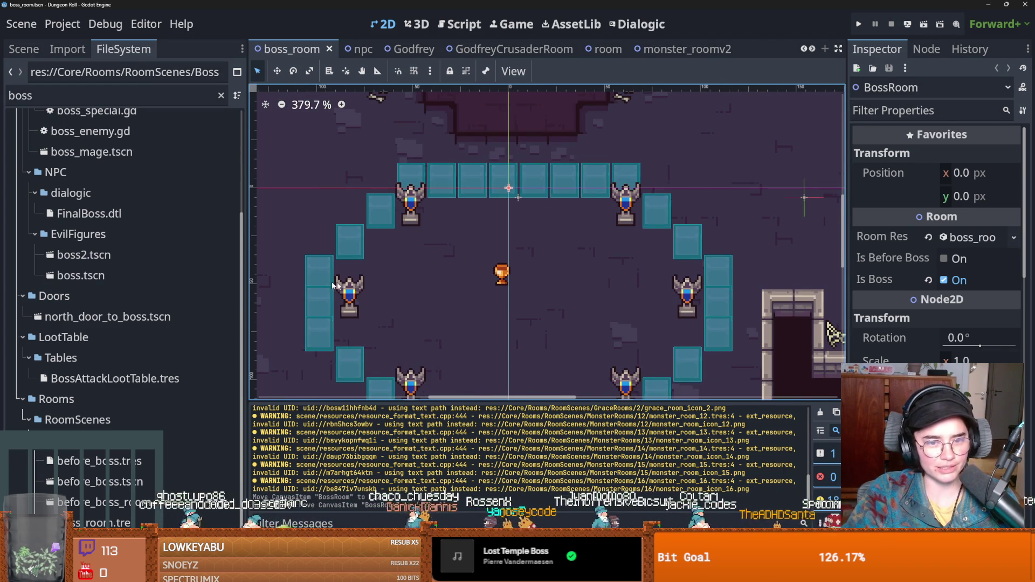
scroll(443, 270, "down", 3)
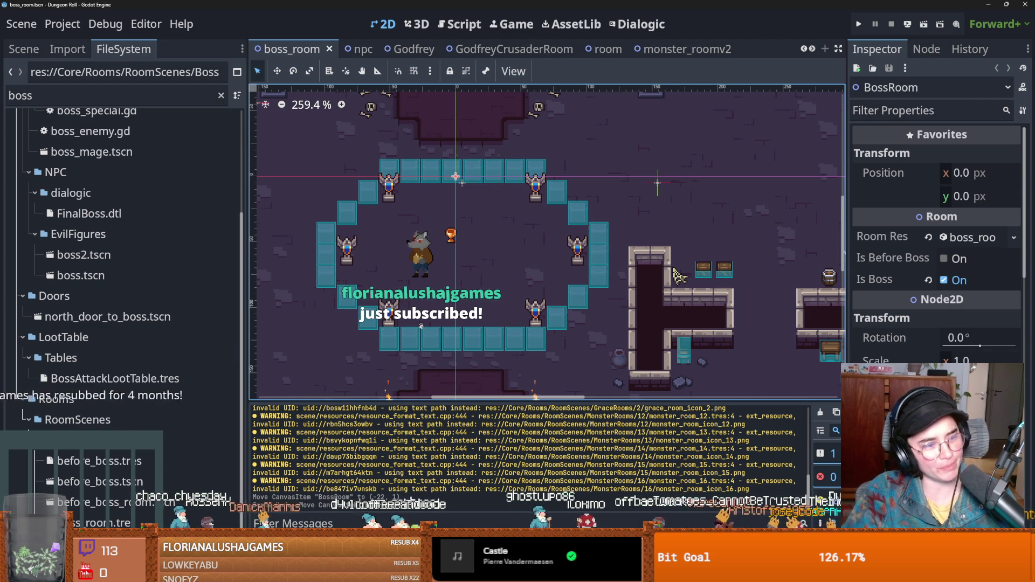
scroll(493, 230, "up", 1)
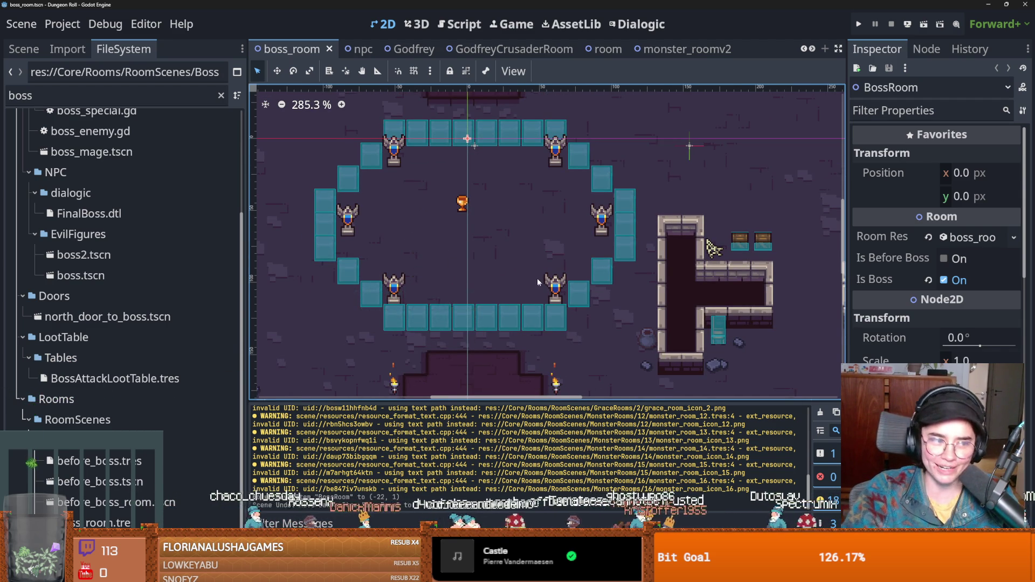
key("ctrl+s")
scroll(418, 267, "down", 3)
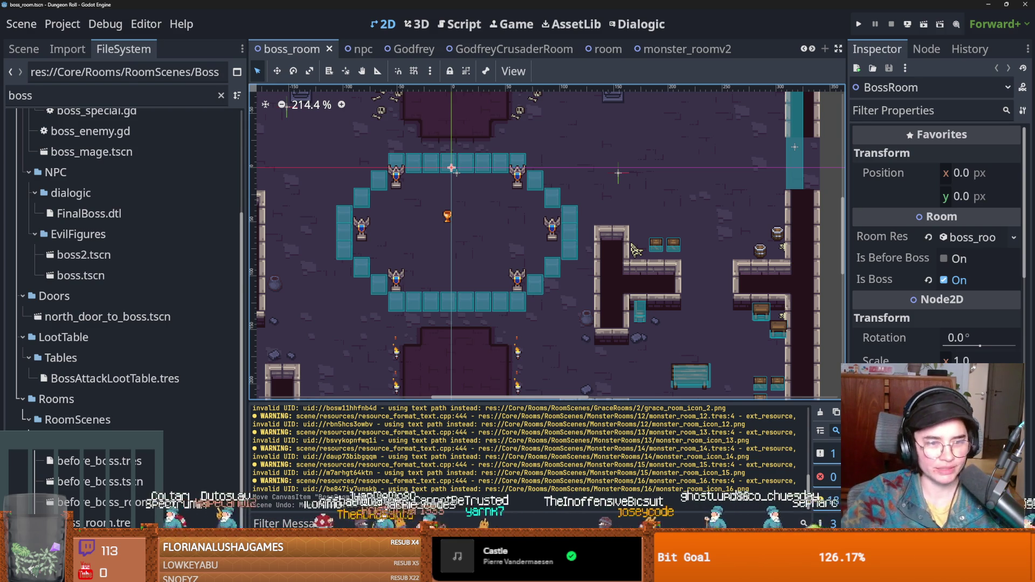
scroll(415, 284, "up", 1)
key("ctrl+s")
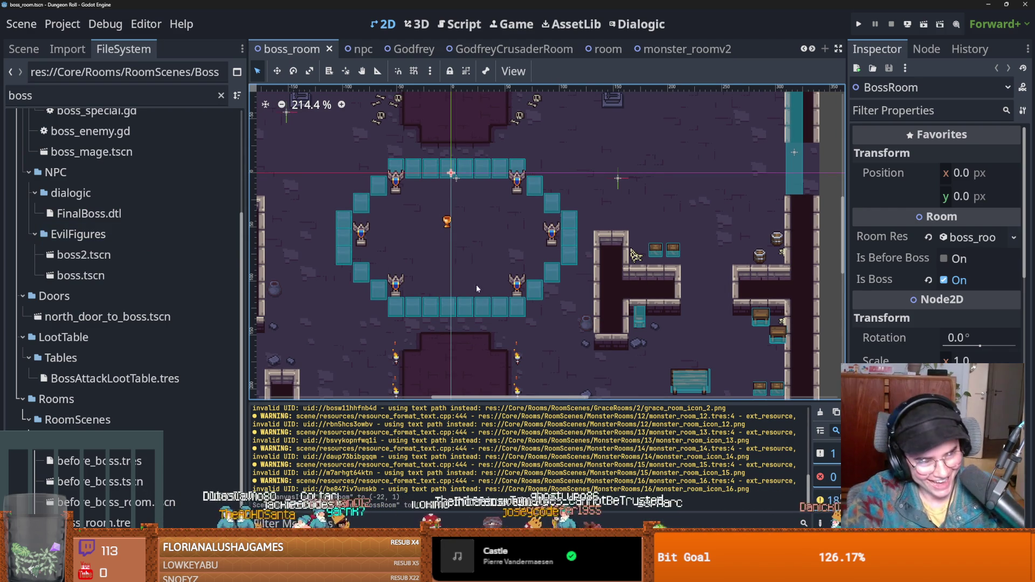
- Pan across the boss arena and save boss_room
left_click_drag(481, 282, 503, 257)
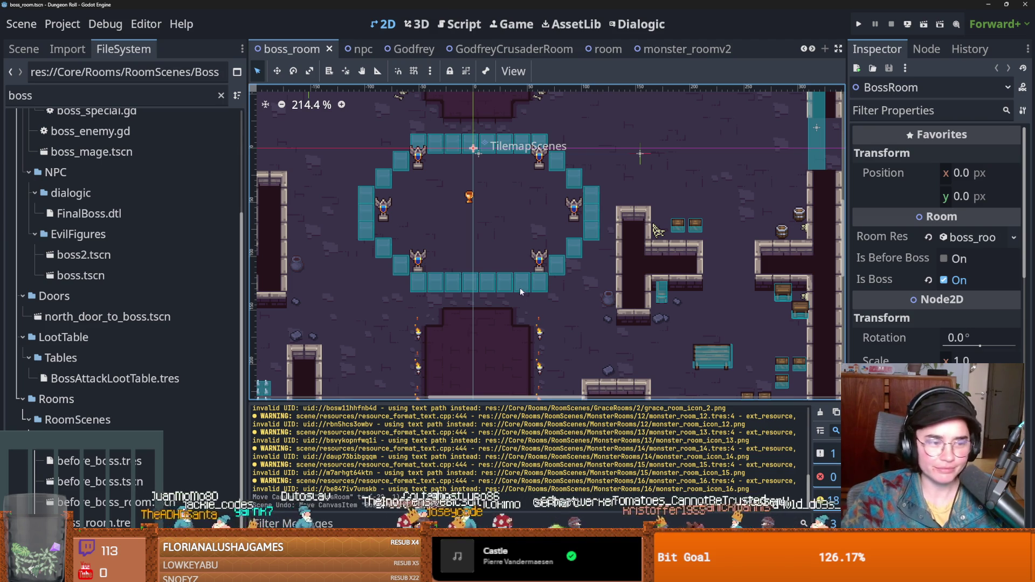
left_click_drag(491, 276, 522, 276)
key("ctrl+s")
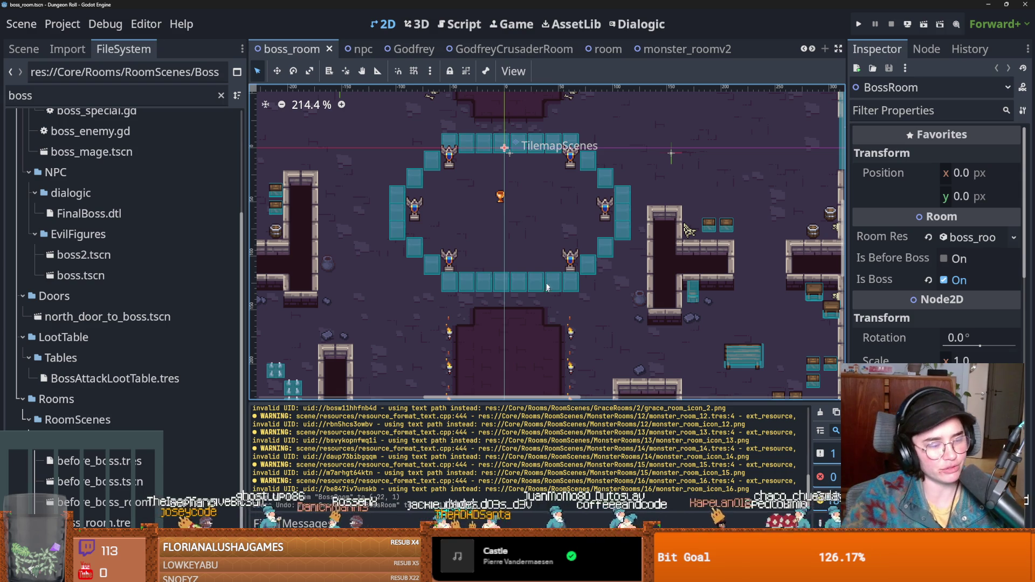
- Select the floor tile layer, toggle TilemapScenes visibility off and on, and save again
scroll(516, 190, "down", 1)
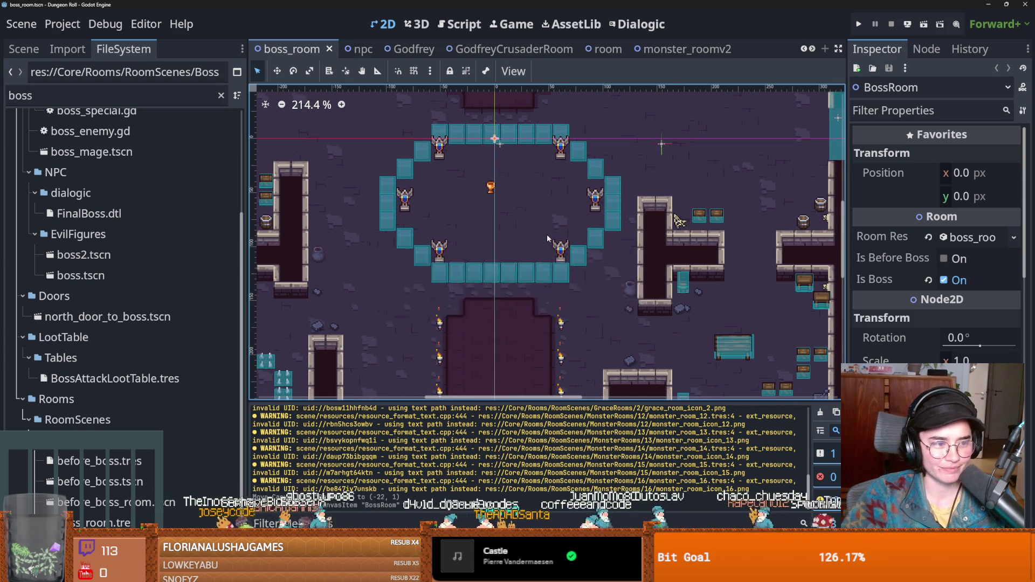
scroll(547, 234, "down", 2)
scroll(547, 234, "up", 1)
scroll(463, 258, "up", 1)
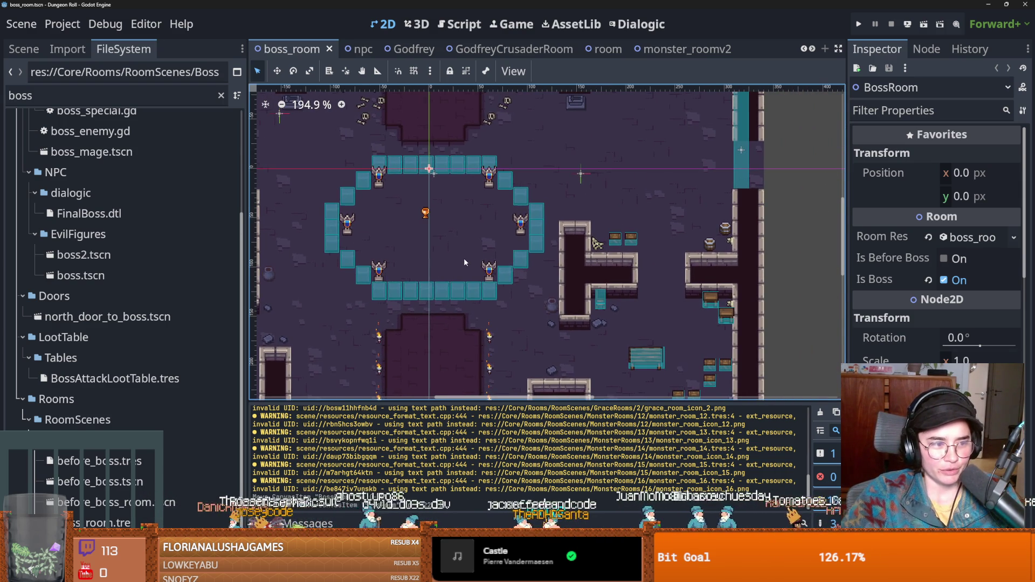
scroll(500, 273, "down", 5)
scroll(477, 266, "up", 5)
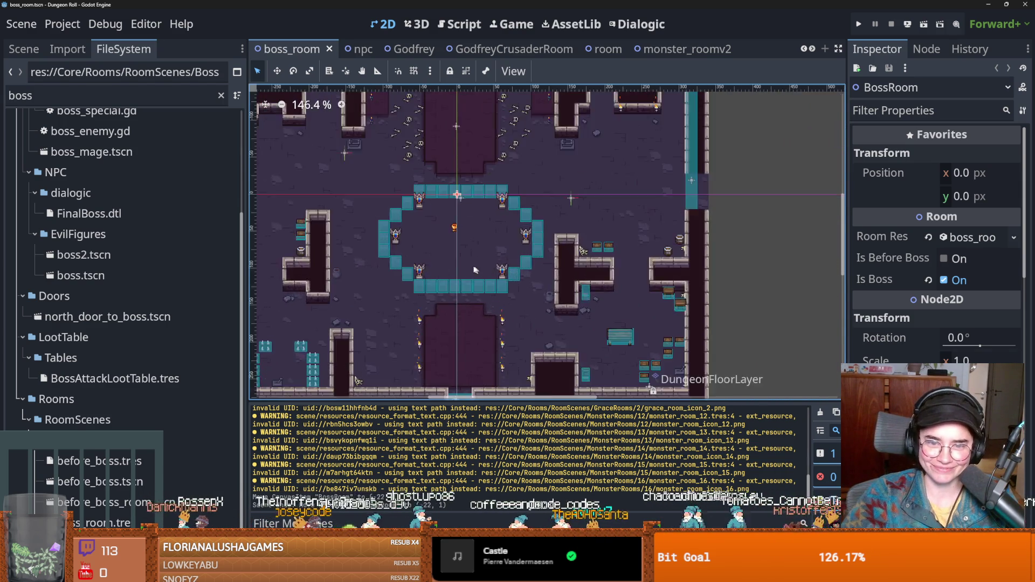
left_click(476, 266)
scroll(130, 180, "up", 3)
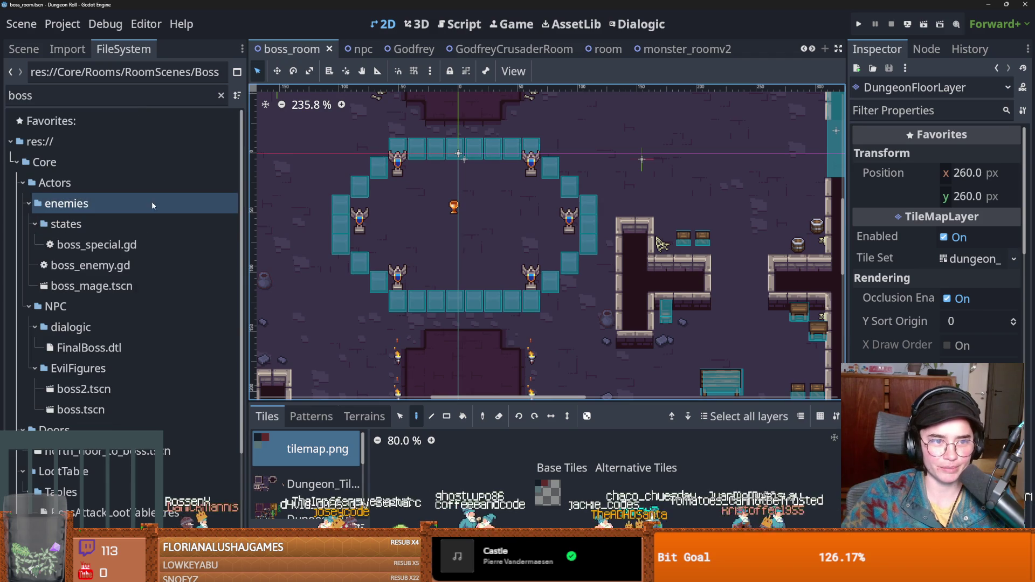
left_click(24, 50)
left_click(236, 119)
left_click(236, 118)
key("ctrl+s")
- Launch the game with Run Project to test the boss room
scroll(506, 249, "down", 2)
scroll(506, 249, "down", 3)
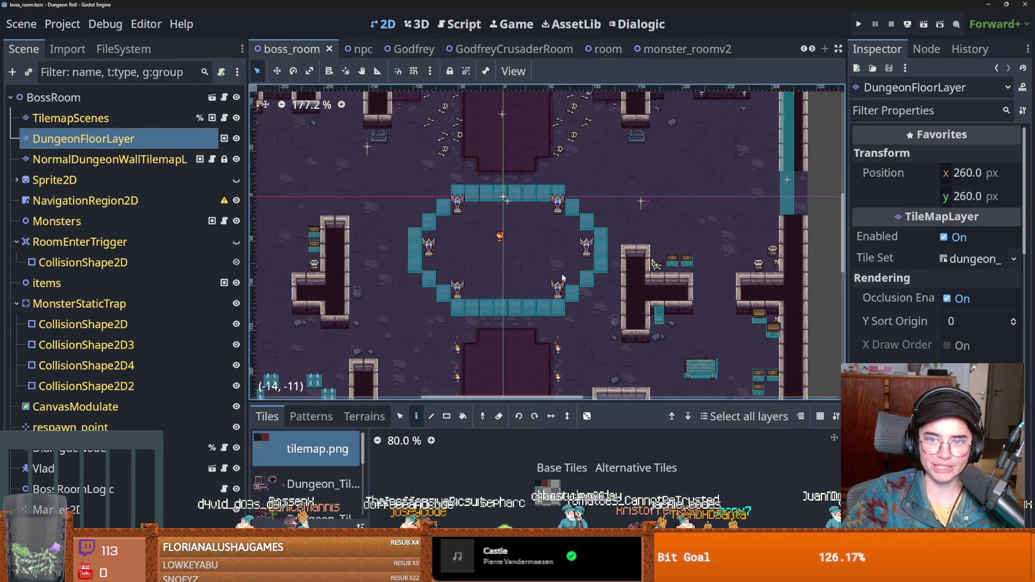
left_click(857, 25)
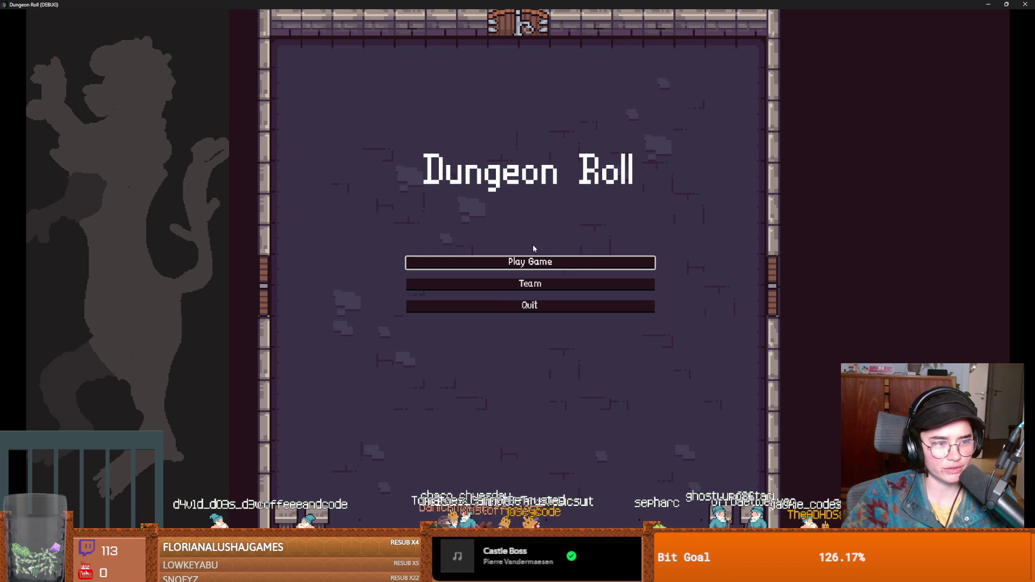
- Start a new game and pick a character; the run breaks at wall_shooter.gd line 15
left_click(523, 264)
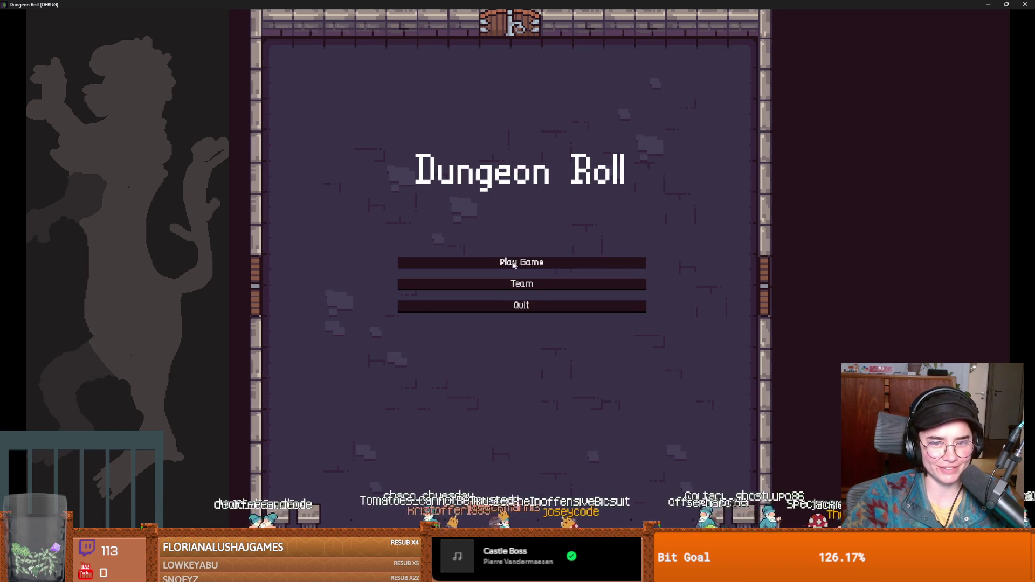
left_click(413, 226)
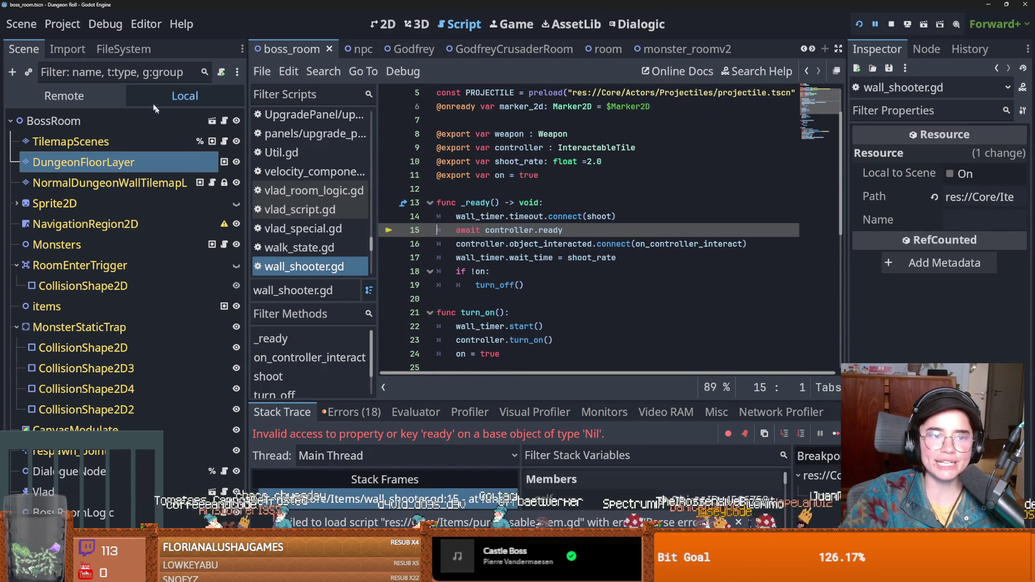
- Return to the boss_room 2D view and undo an accidental move of the arena tiles
left_click(124, 48)
left_click(108, 96)
scroll(101, 399, "down", 5)
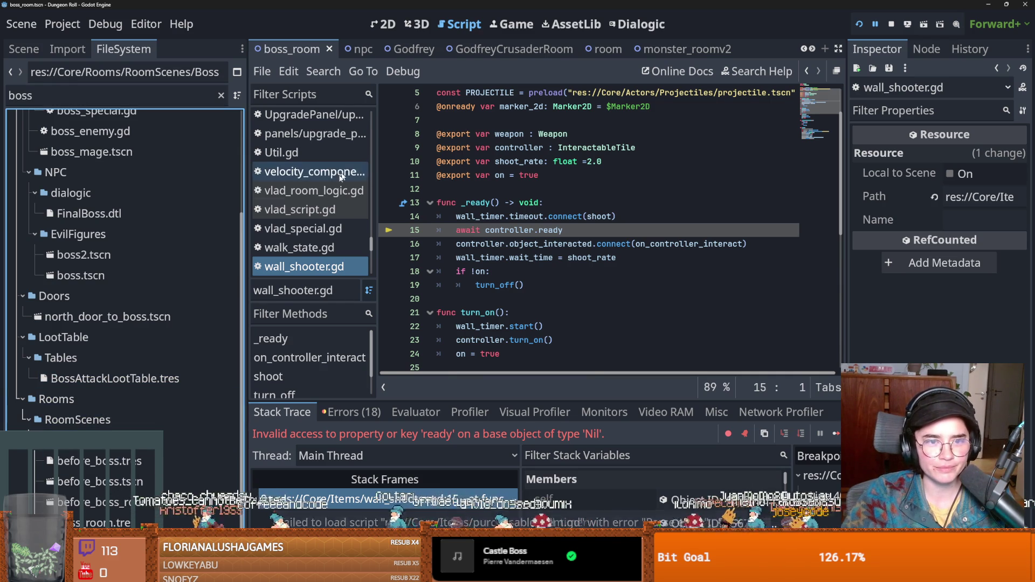
left_click(384, 24)
scroll(496, 237, "up", 4)
scroll(386, 195, "down", 2)
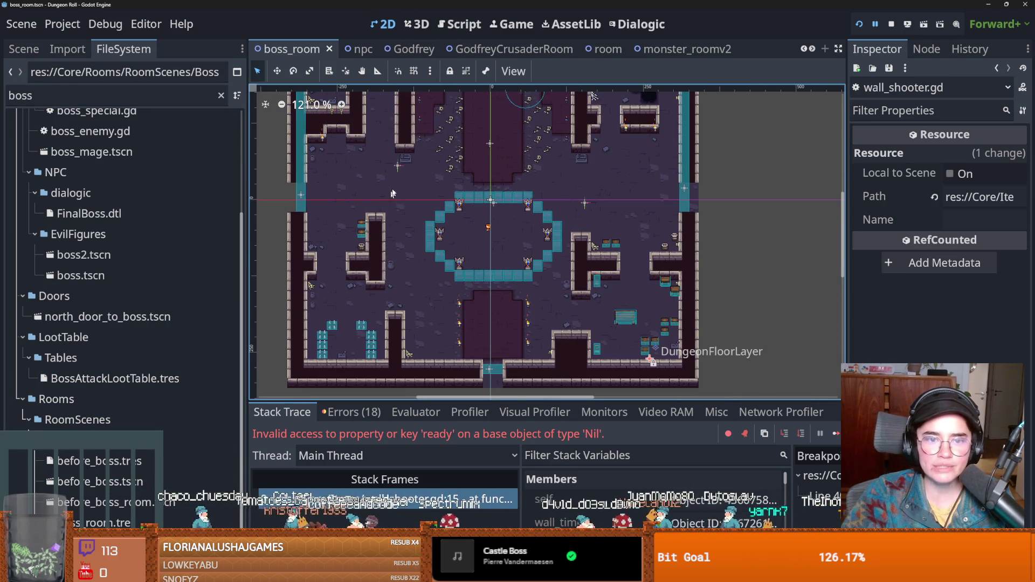
scroll(594, 162, "up", 4)
left_click_drag(700, 209, 705, 221)
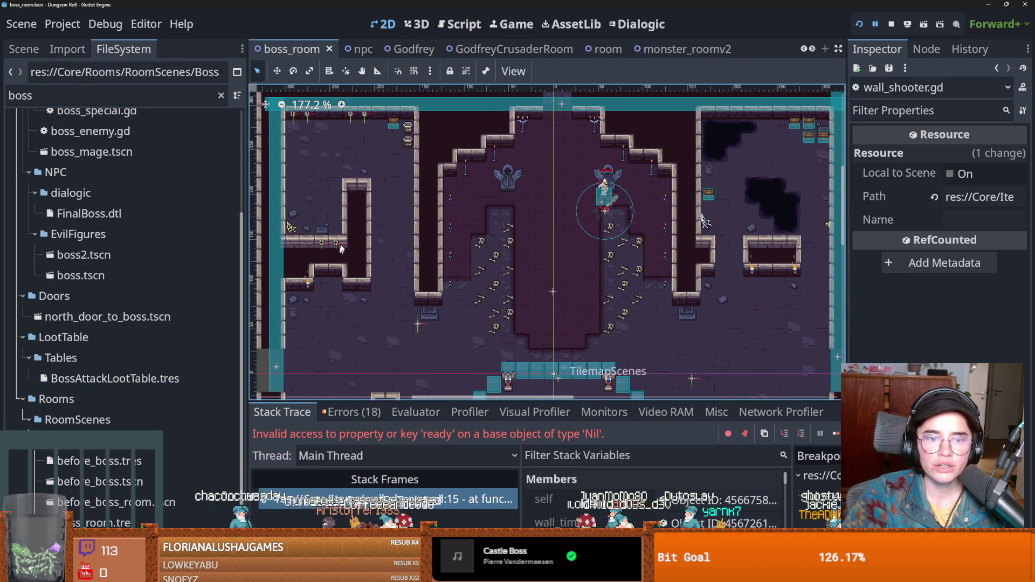
left_click_drag(333, 219, 337, 222)
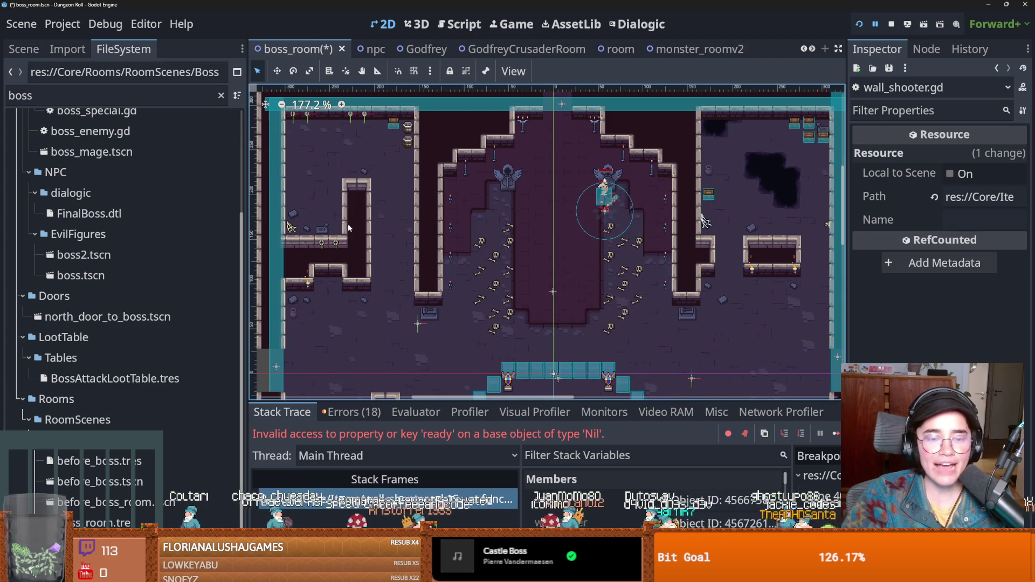
key("ctrl+z")
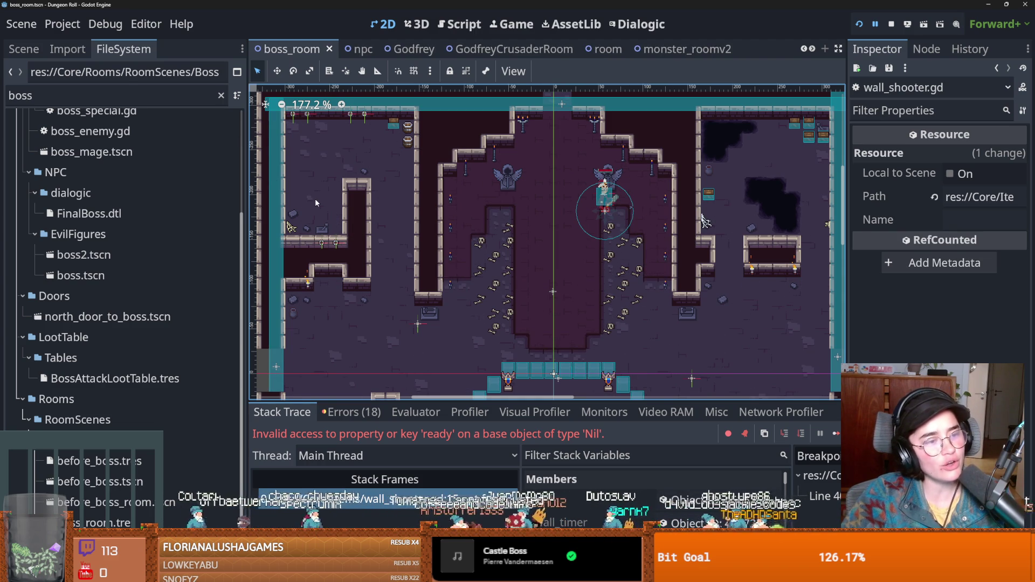
- Select the TilemapScenes layer in the Scene tree and toggle its visibility off and on
left_click(24, 49)
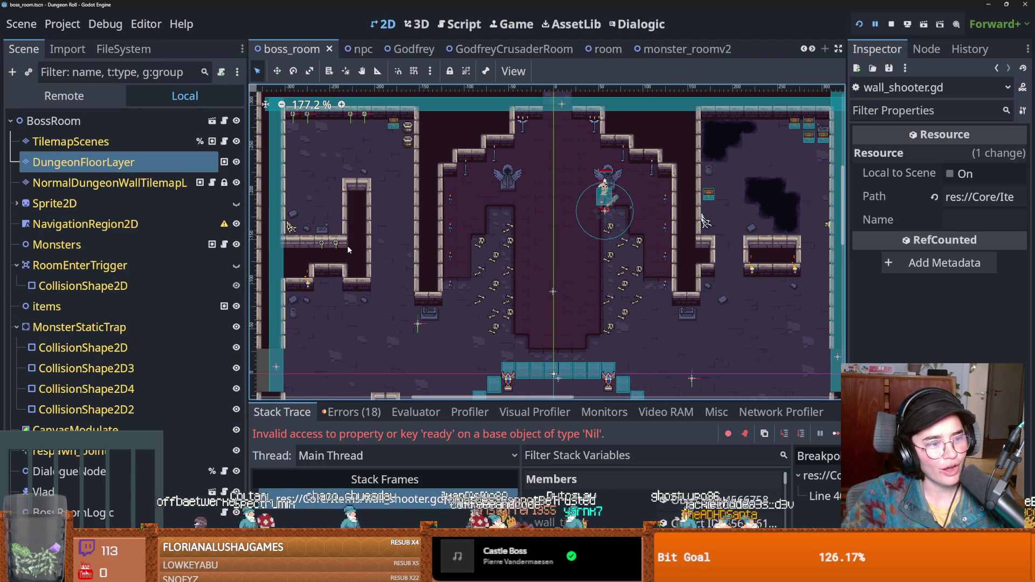
left_click_drag(347, 245, 381, 248)
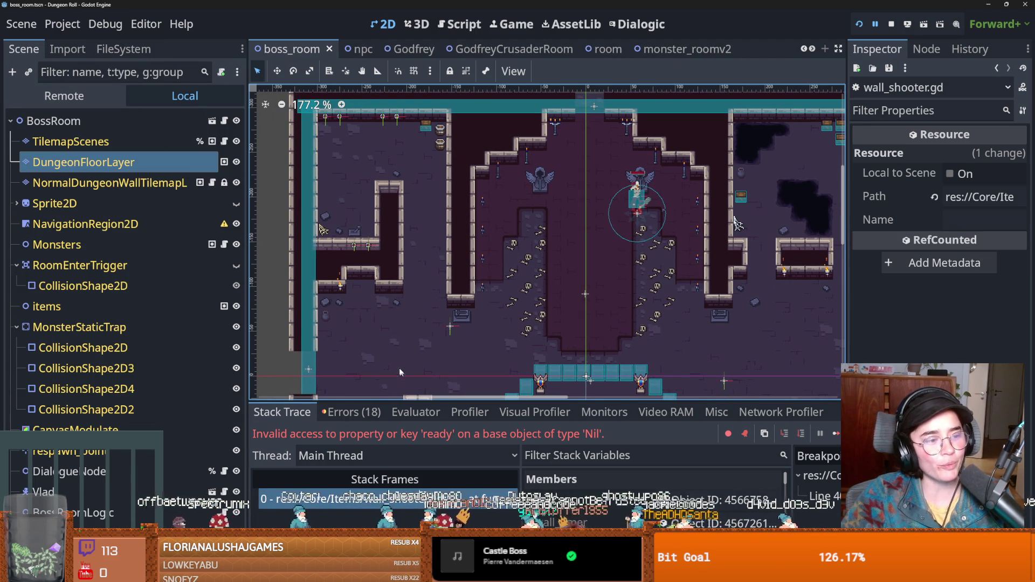
left_click(117, 142)
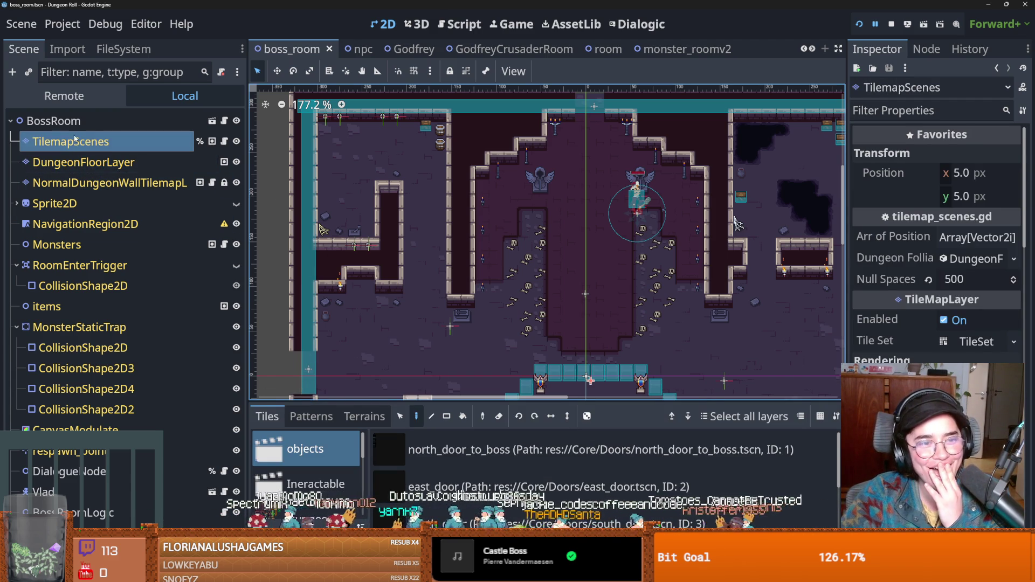
left_click(237, 142)
left_click(236, 142)
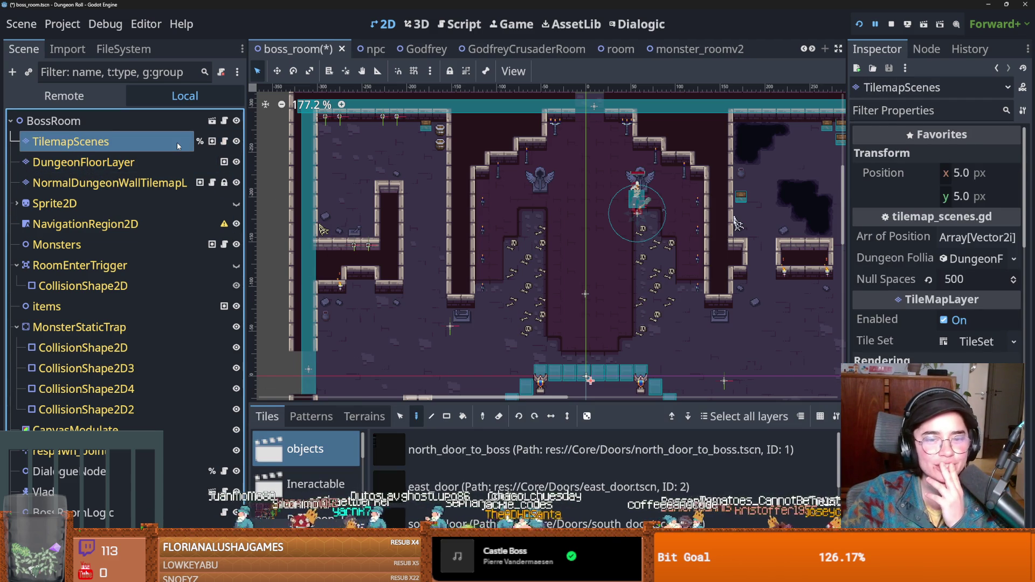
- Select the east_door tile in the TileMap Tiles list
left_click(417, 478)
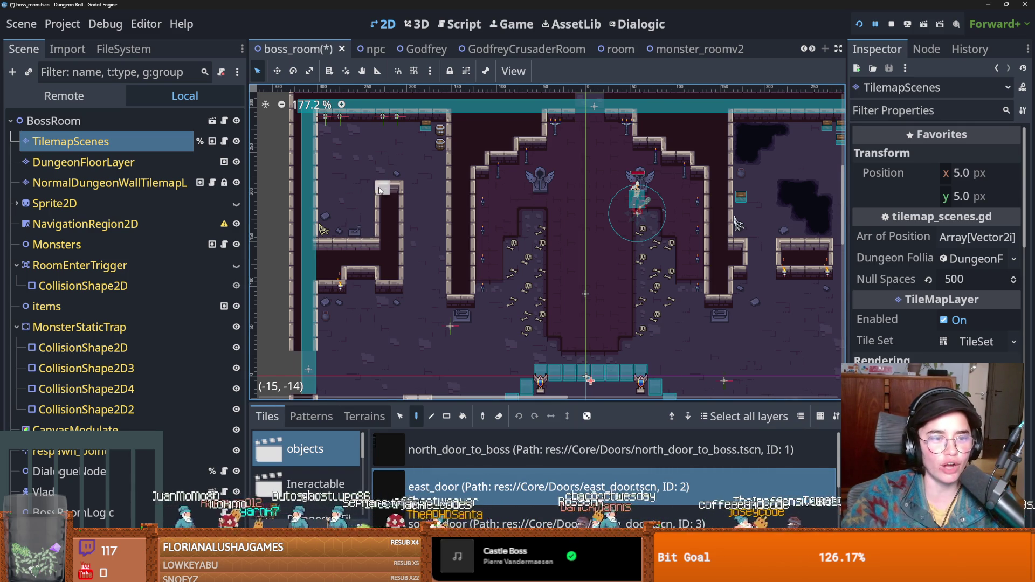
scroll(365, 207, "up", 1)
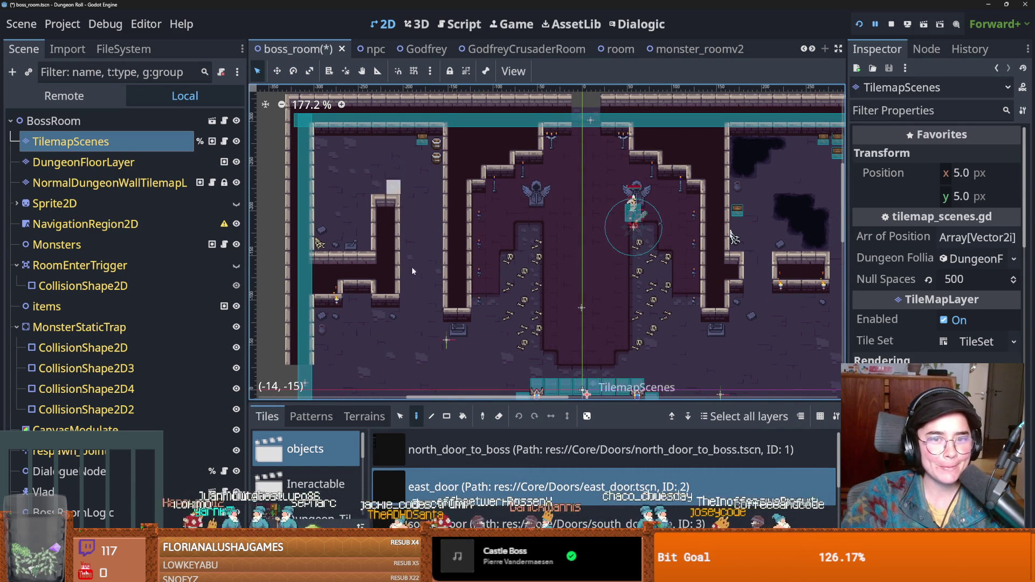
scroll(406, 245, "down", 4)
scroll(497, 242, "up", 3)
scroll(345, 262, "up", 5)
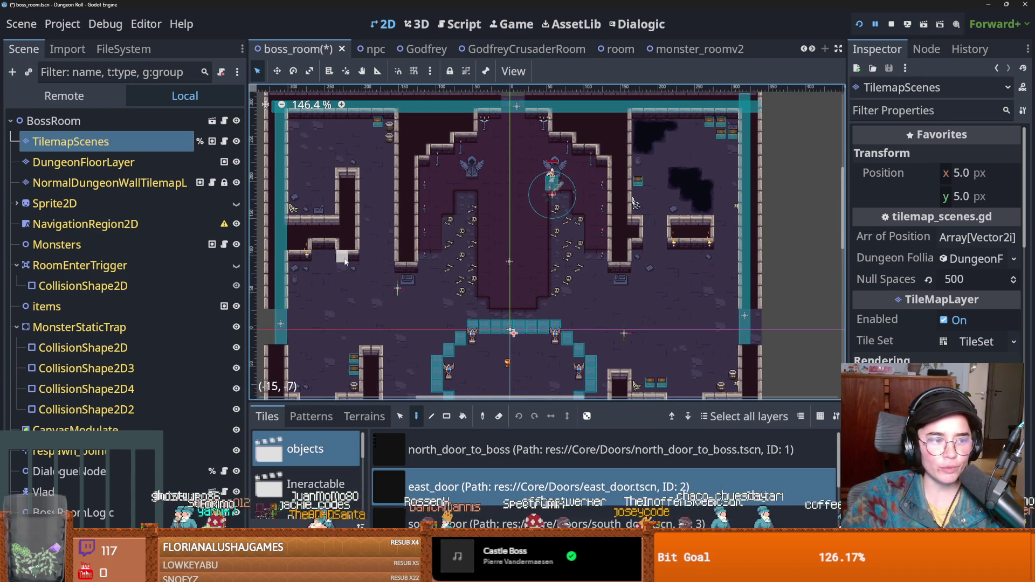
scroll(381, 271, "down", 3)
scroll(485, 271, "right", 2)
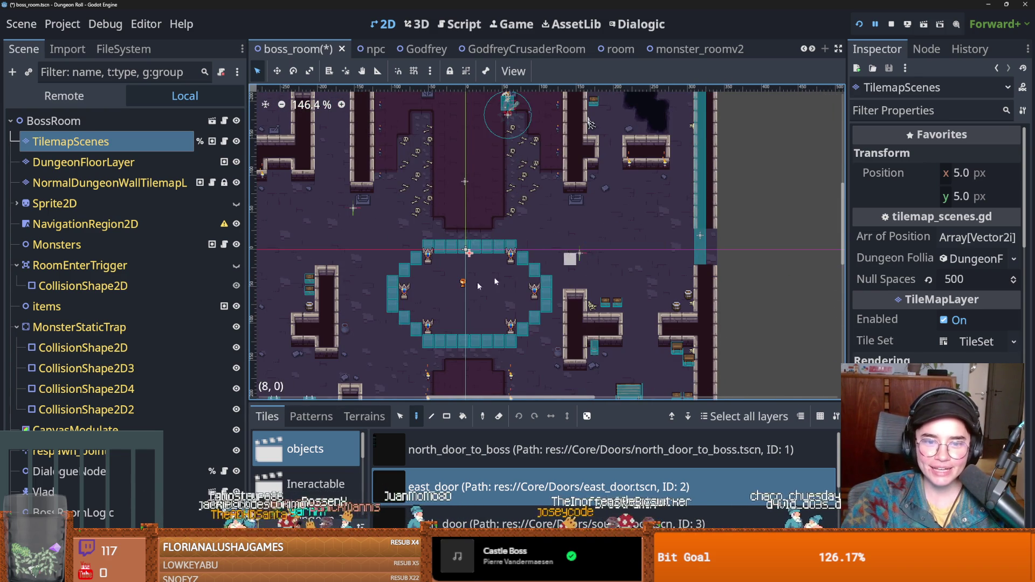
- Save boss_room and start another debug run with F5
scroll(526, 272, "down", 1)
scroll(526, 273, "left", 2)
key("ctrl+s")
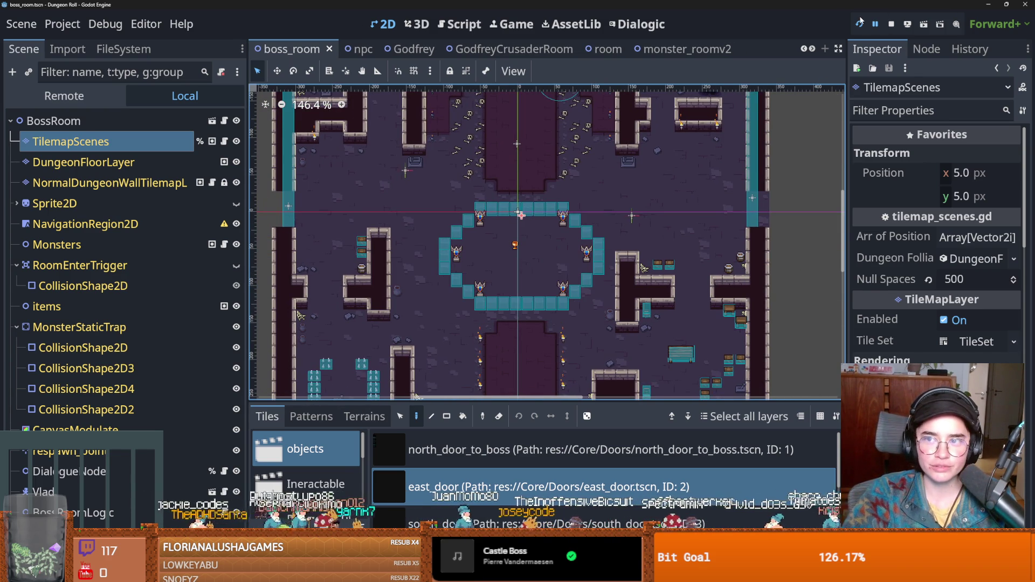
key("F5")
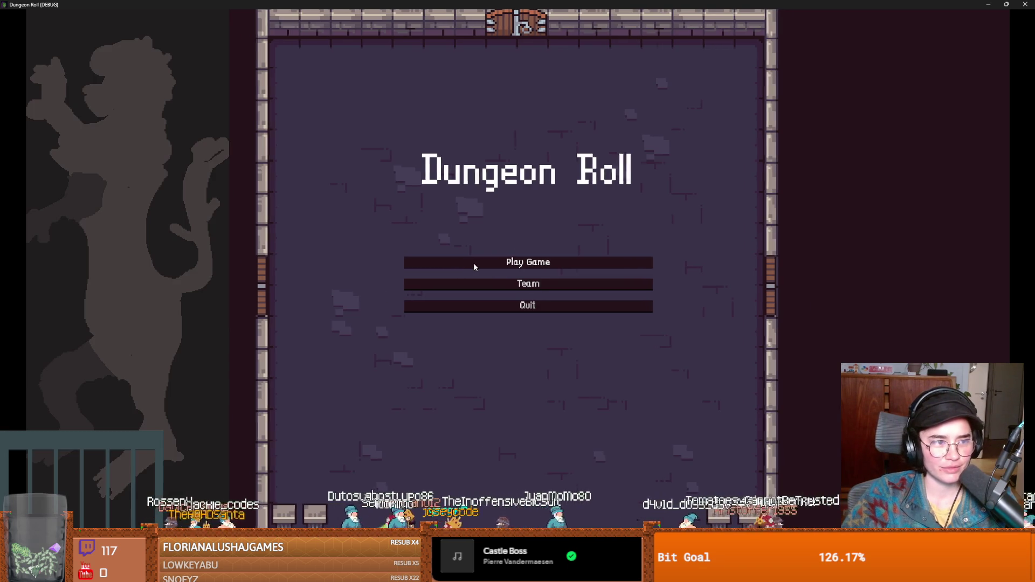
- Start a new game as the Crusader and teleport next to the boss via the debug console
left_click(475, 264)
left_click(474, 161)
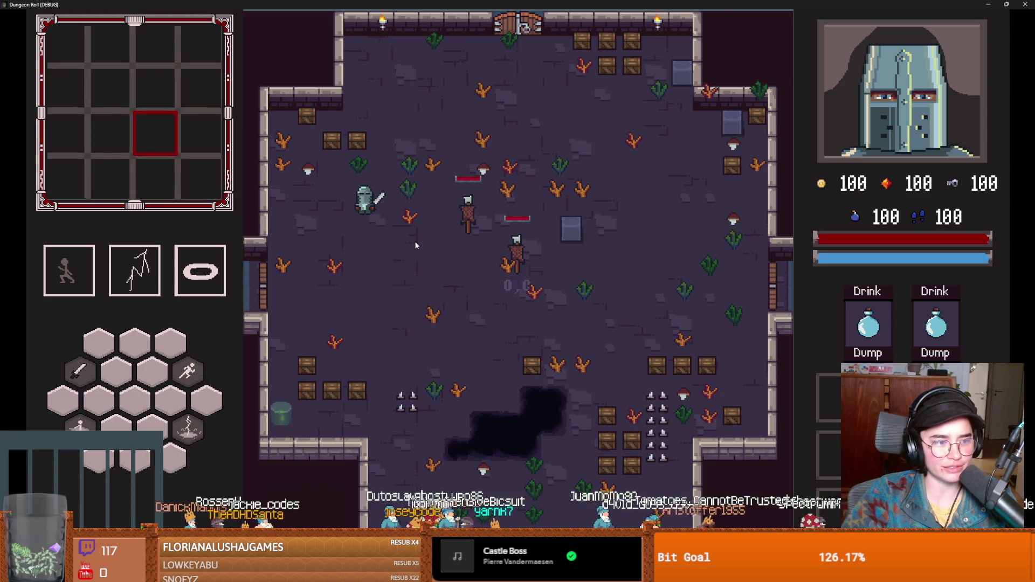
key("m")
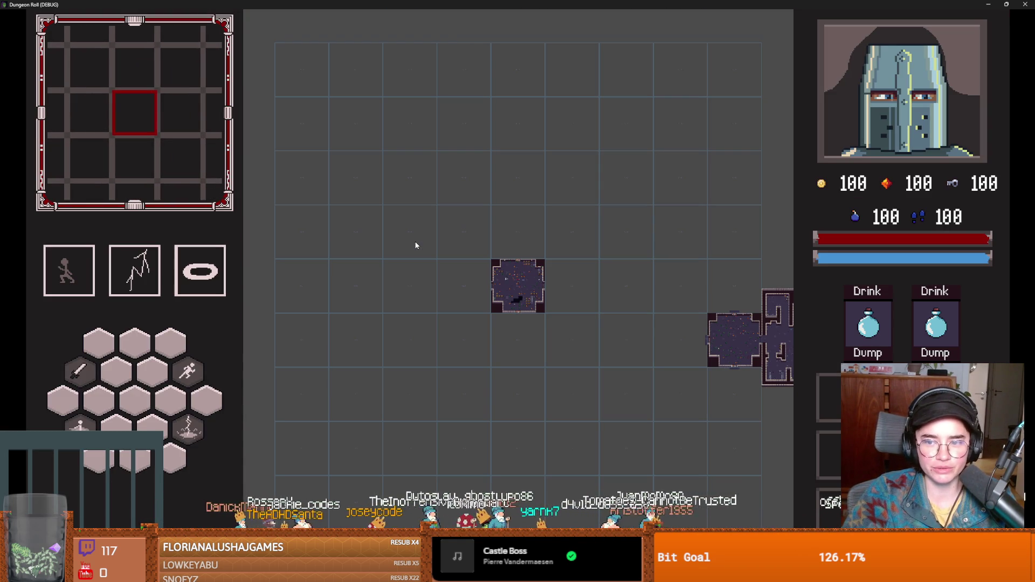
key("m")
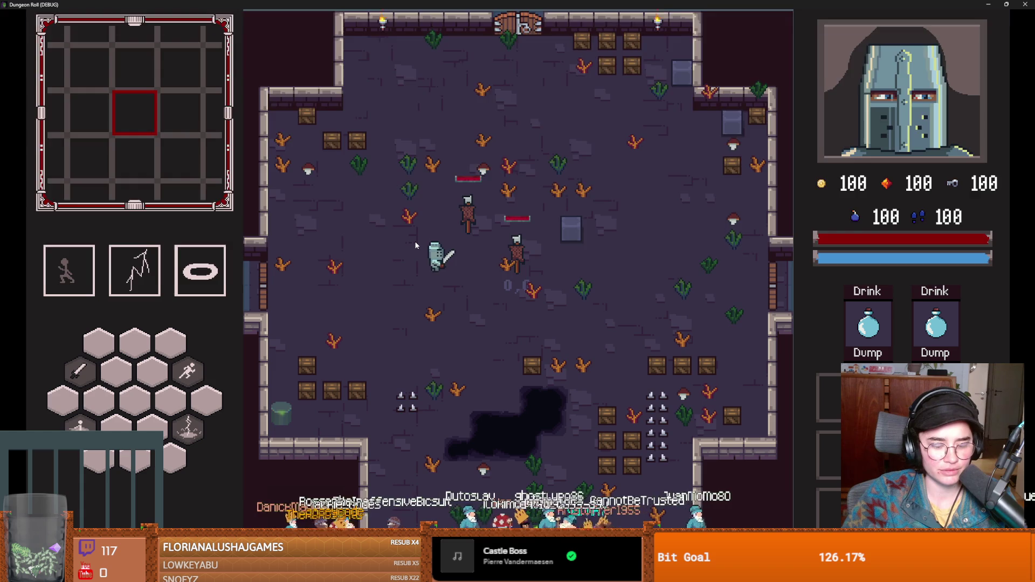
key("grave")
key("Up")
key("Return")
key("grave")
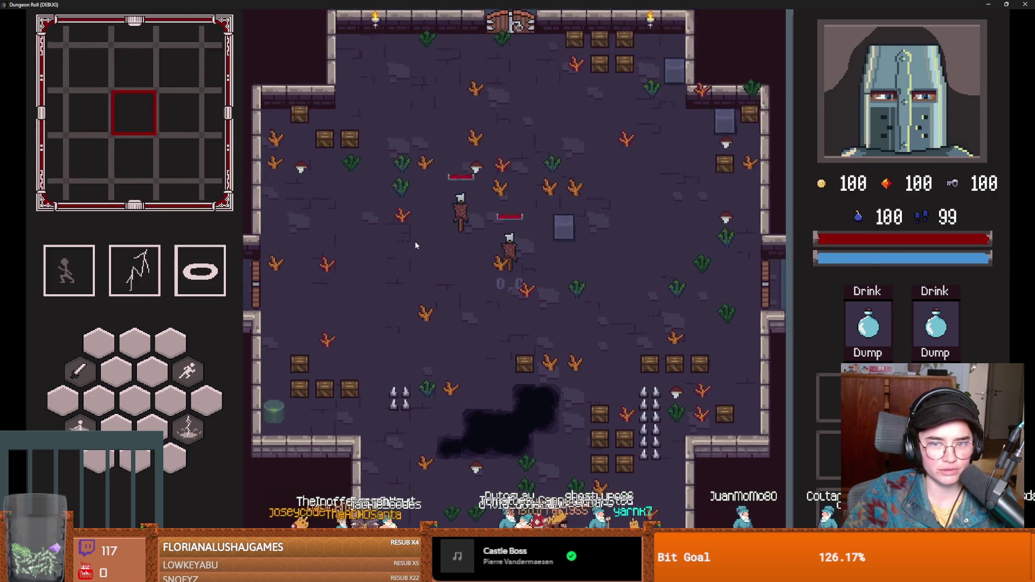
- Walk into the boss room, dismiss Vlad's dialogue, dash toward the boss, then stop the run
key("d")
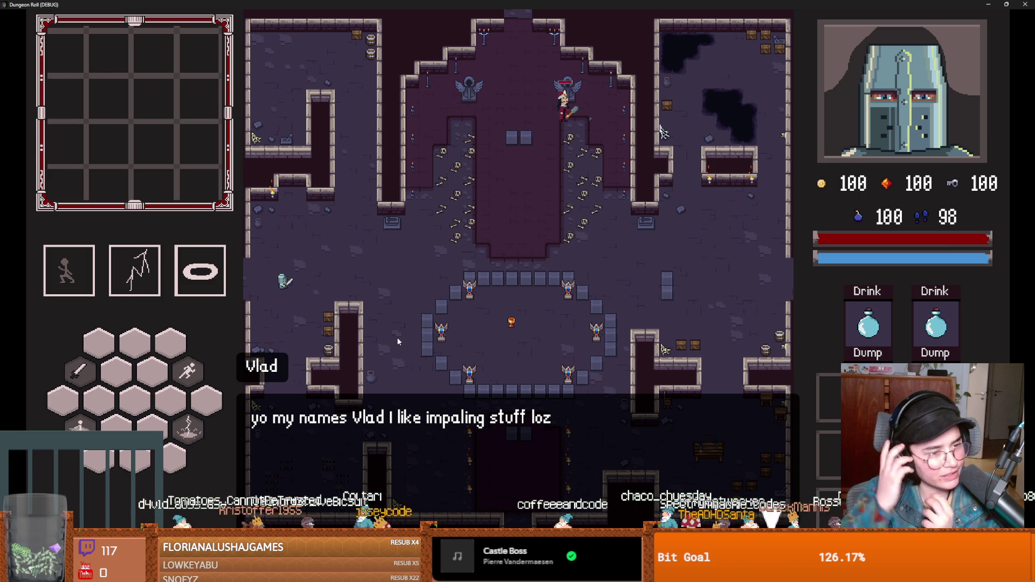
left_click(454, 372)
key("d")
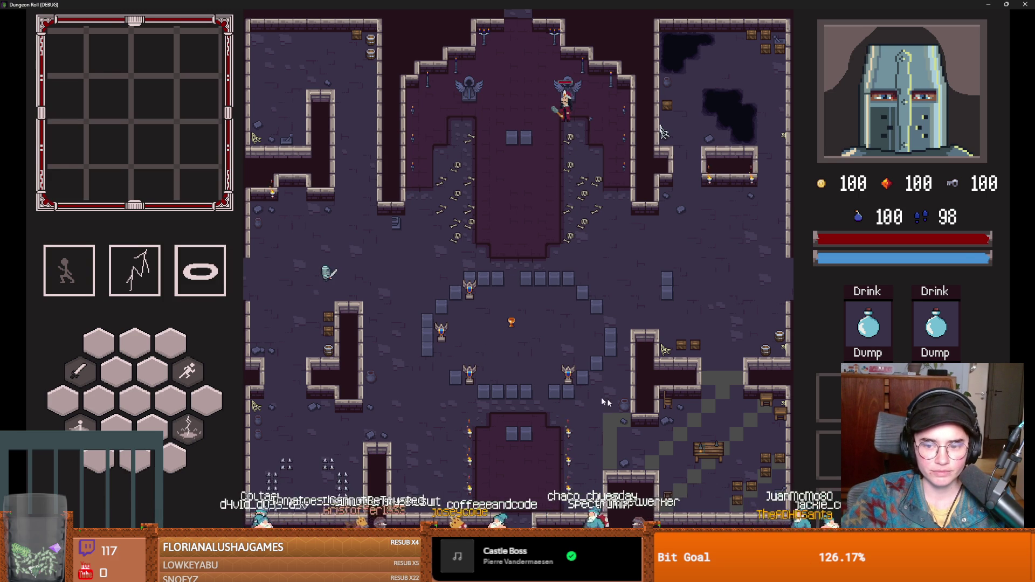
key("space")
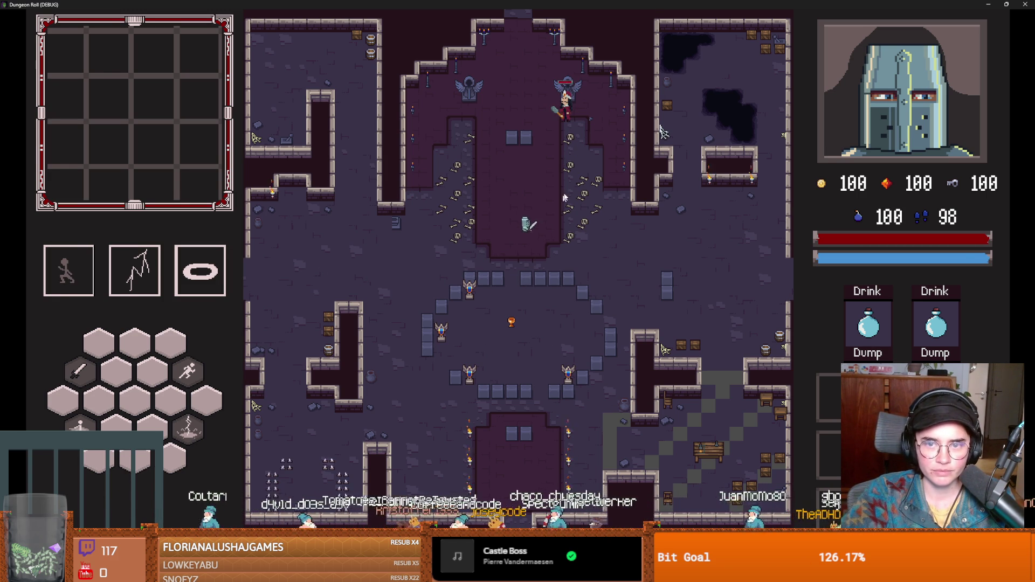
key("w")
key("space")
key("s")
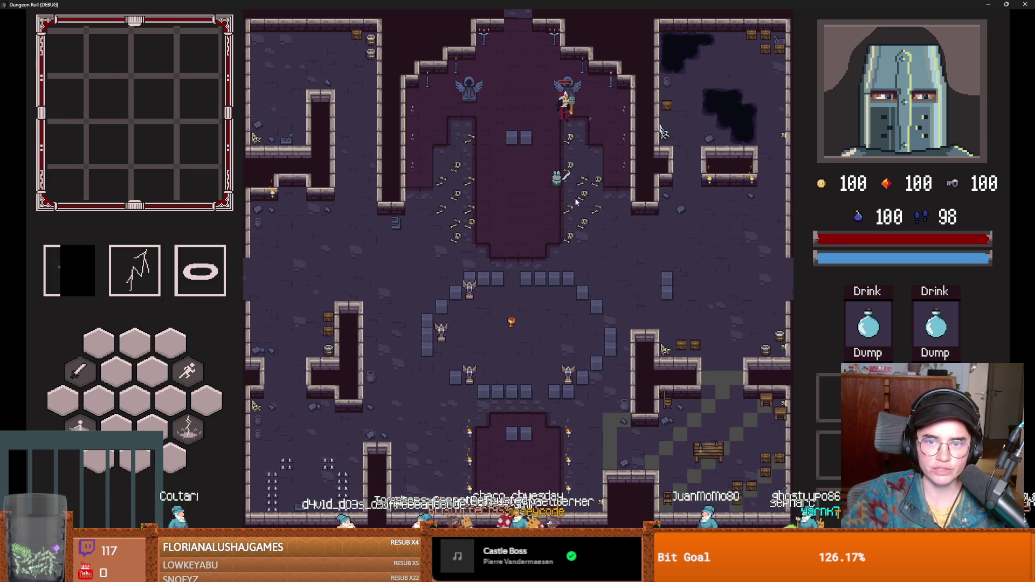
key("Escape")
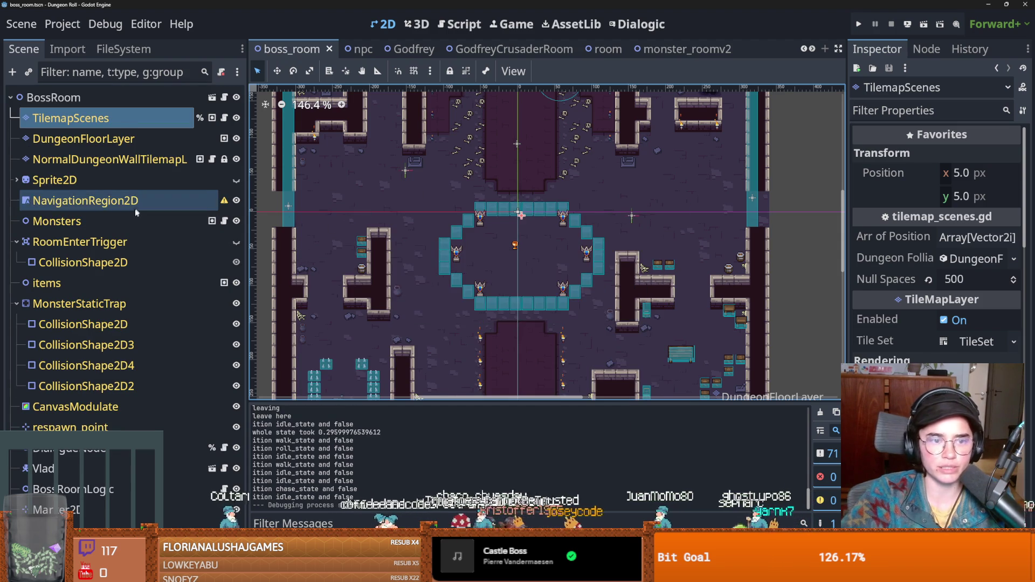
- Check boss_room's Navigation Polygon options, view room's NavigationRegion2D, then open monster_roomv2
scroll(495, 204, "down", 5)
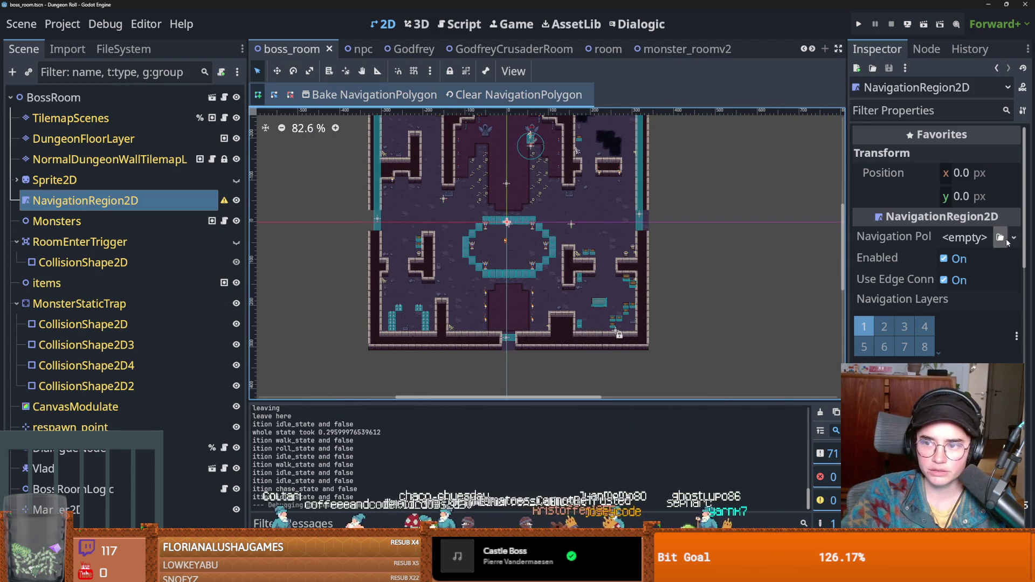
left_click(1014, 238)
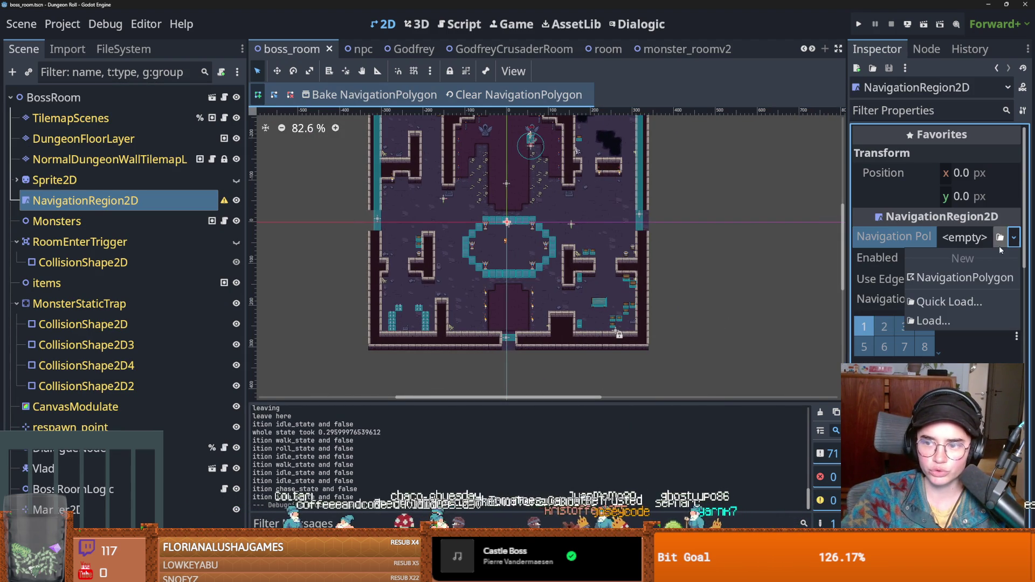
left_click(561, 50)
left_click(602, 49)
left_click(119, 198)
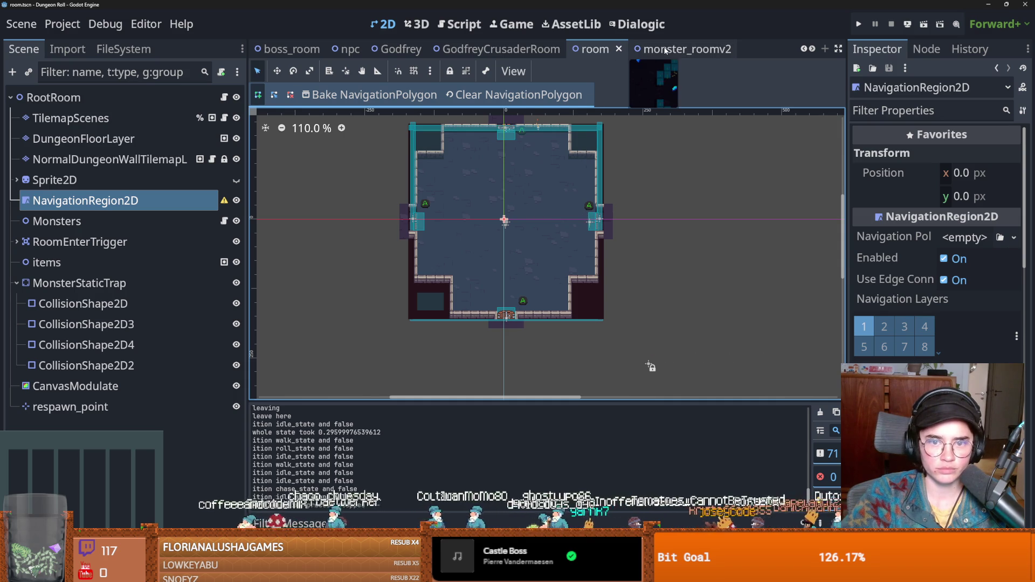
left_click(666, 51)
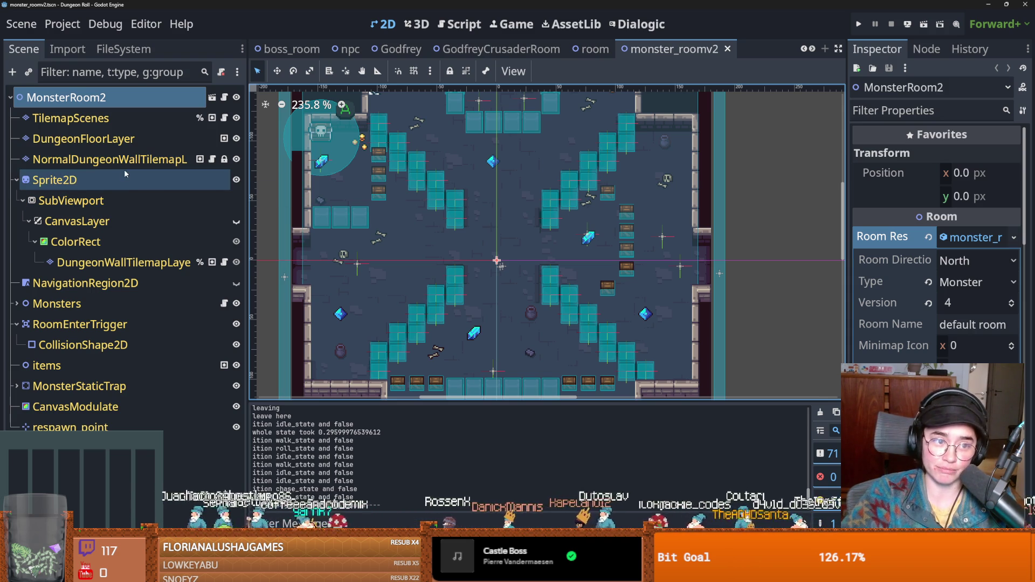
- Copy monster_roomv2's NavigationRegion2D navigation polygon and return to the boss_room scene
left_click(85, 283)
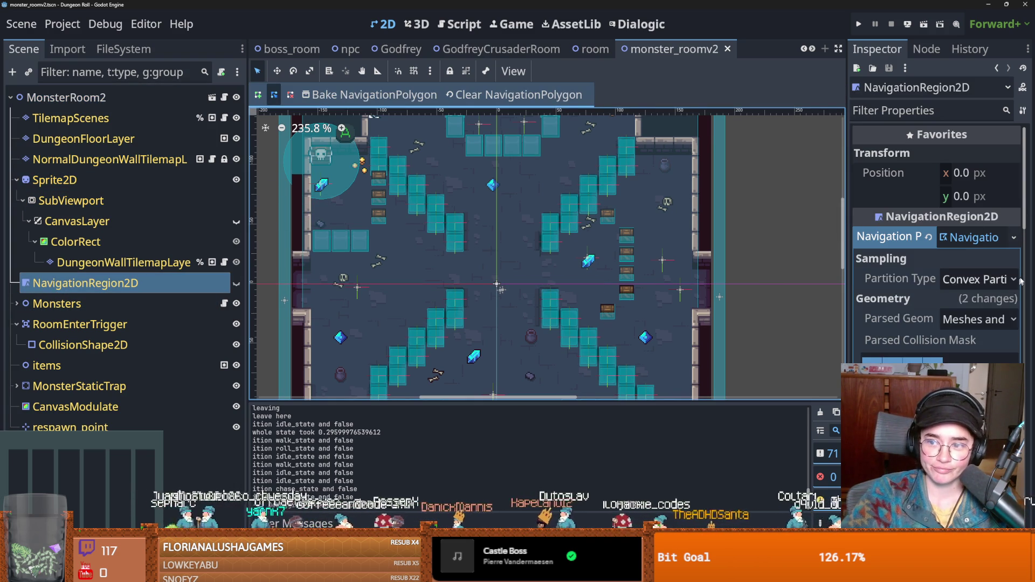
left_click(1013, 238)
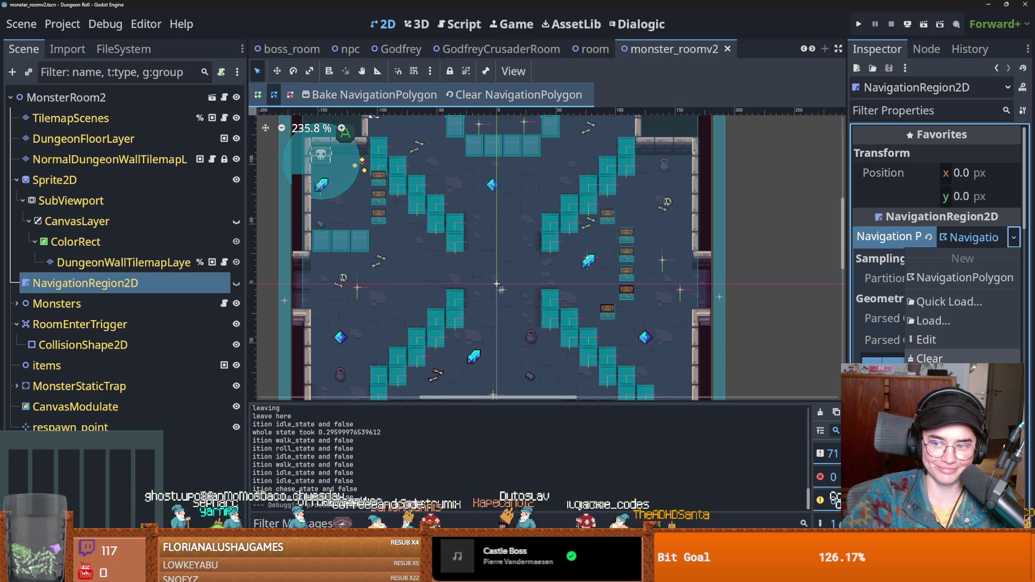
left_click(506, 281)
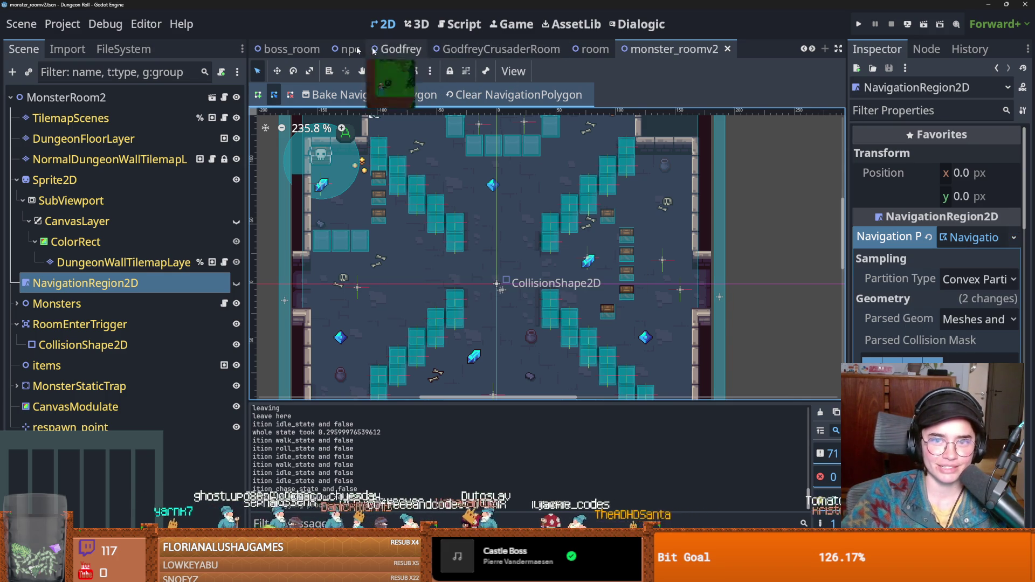
left_click(292, 49)
scroll(491, 261, "up", 1)
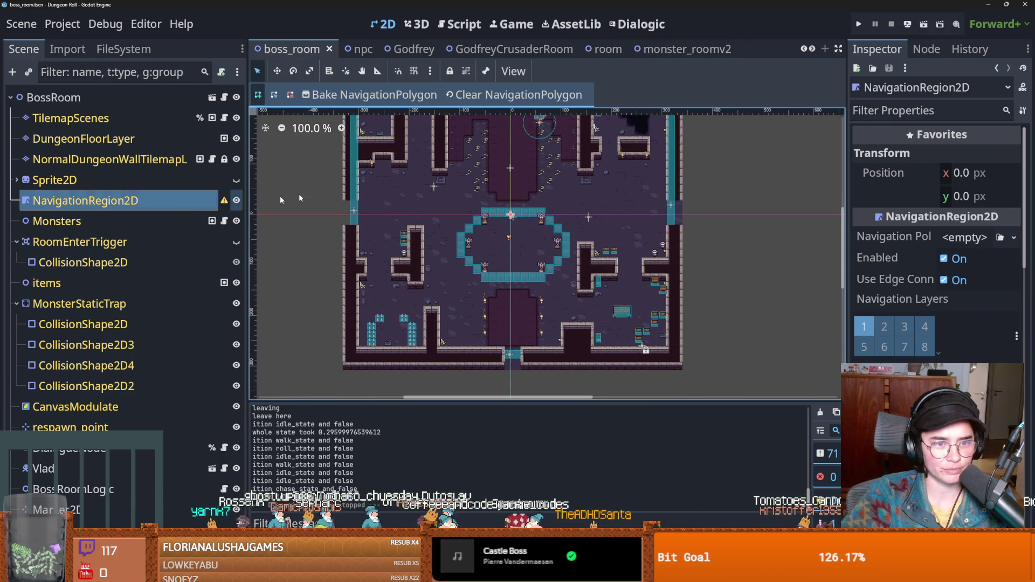
- Paste the copied navigation polygon into boss_room's NavigationRegion2D, then undo the stray edits
left_click(1015, 237)
left_click(959, 361)
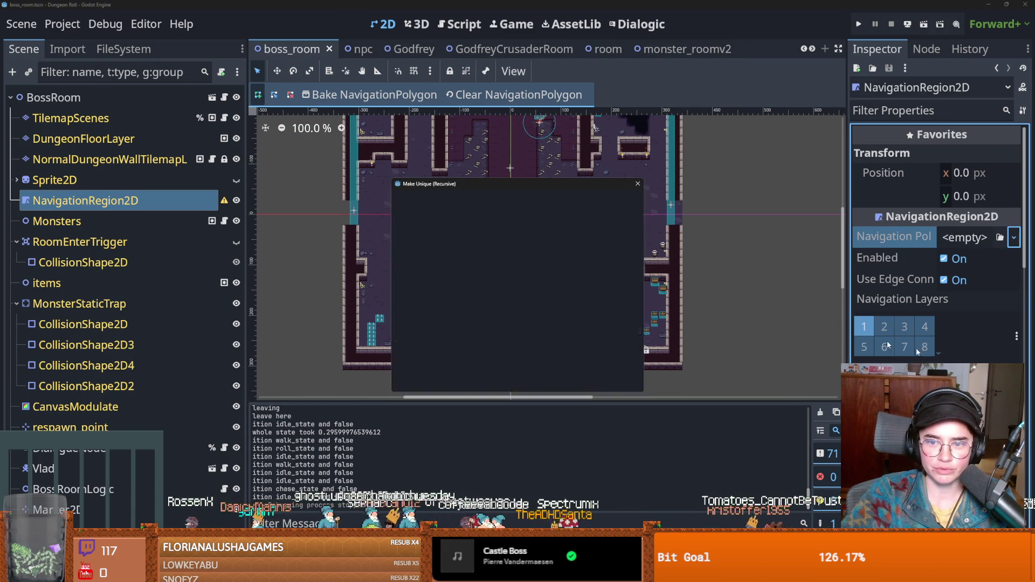
left_click(468, 377)
left_click(570, 299)
key("ctrl+z")
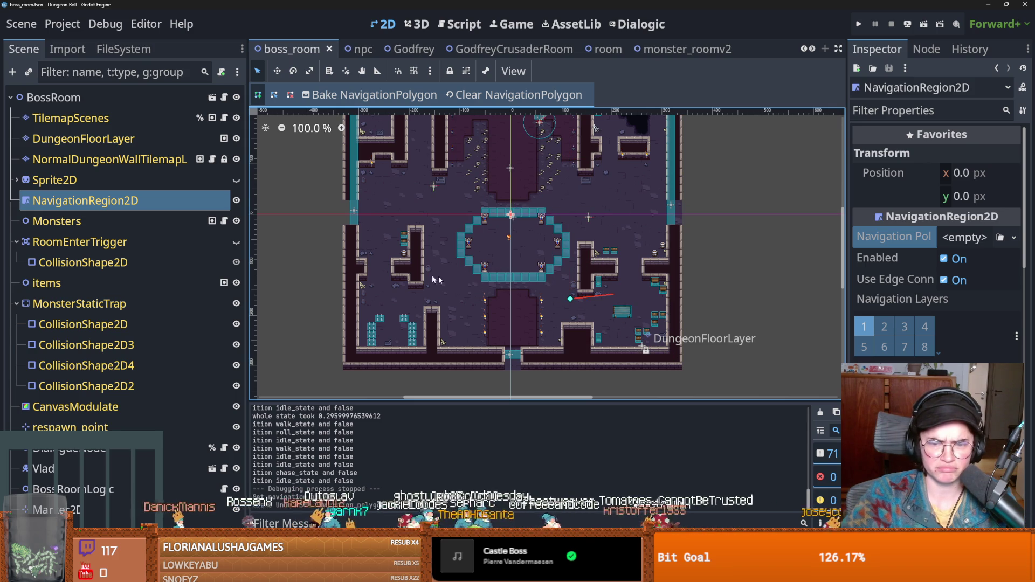
right_click(553, 271)
key("Escape")
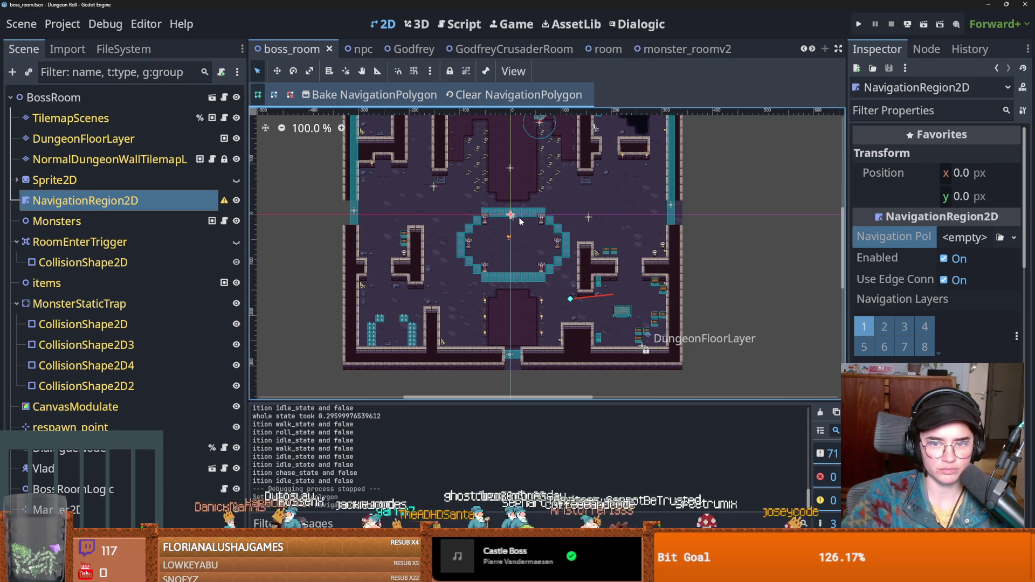
key("ctrl+shift+z")
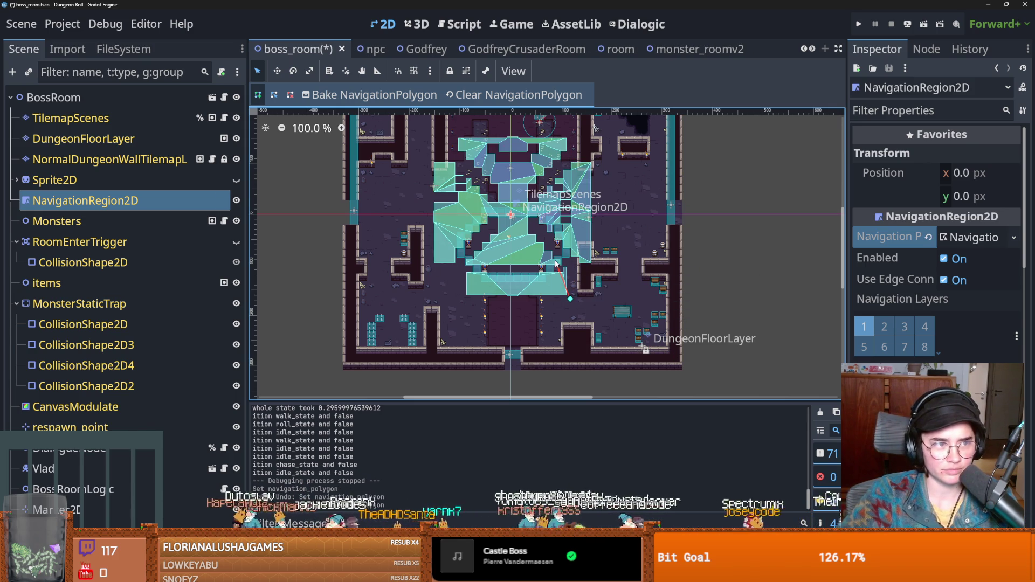
right_click(556, 267)
key("Escape")
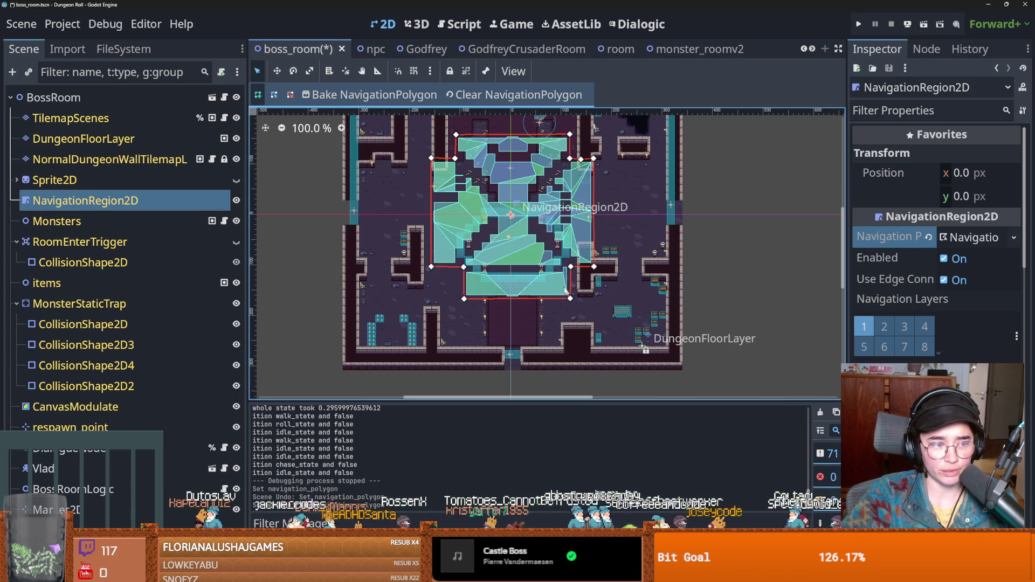
left_click(569, 298)
key("ctrl+z")
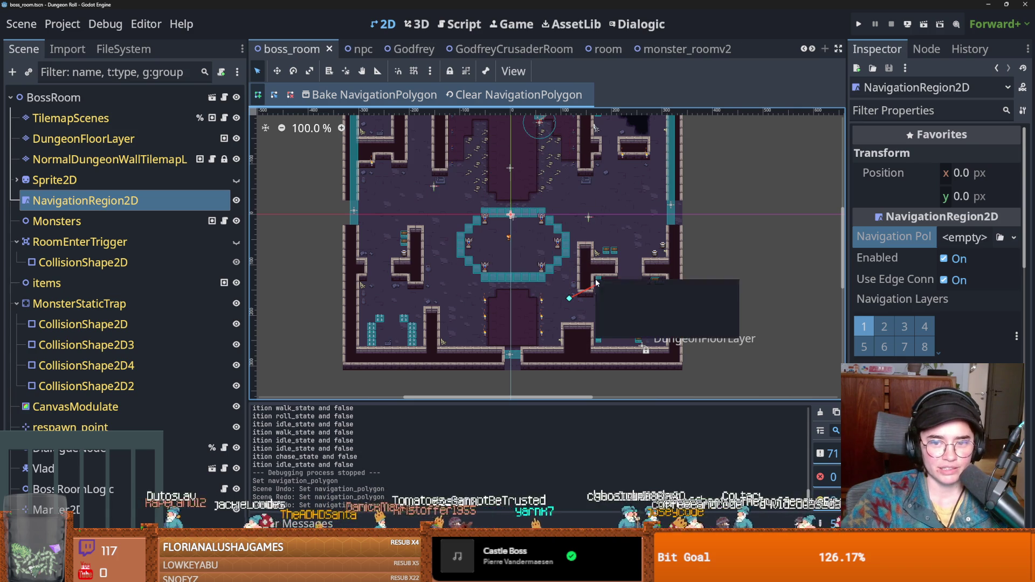
right_click(597, 278)
key("Escape")
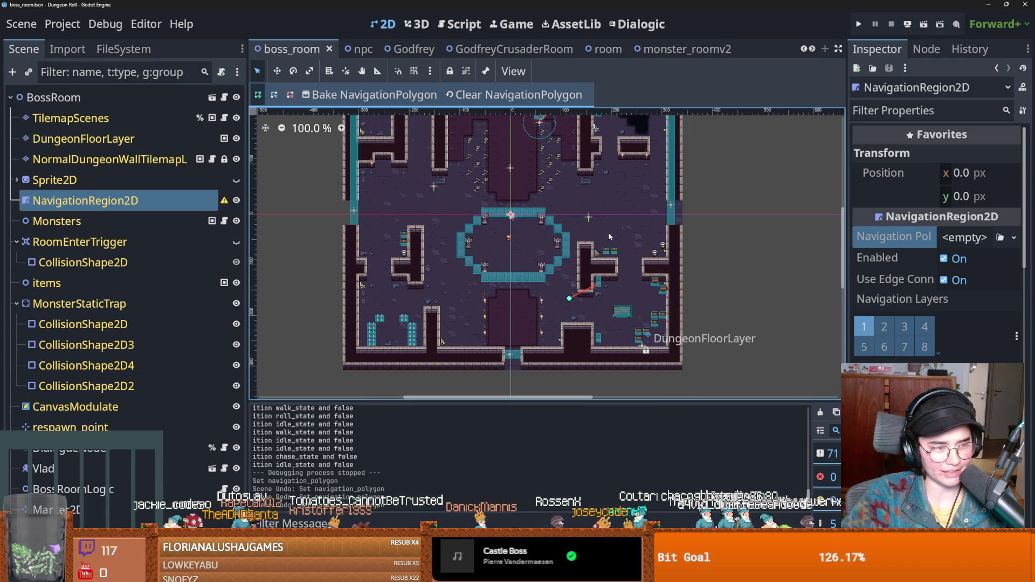
key("ctrl+z")
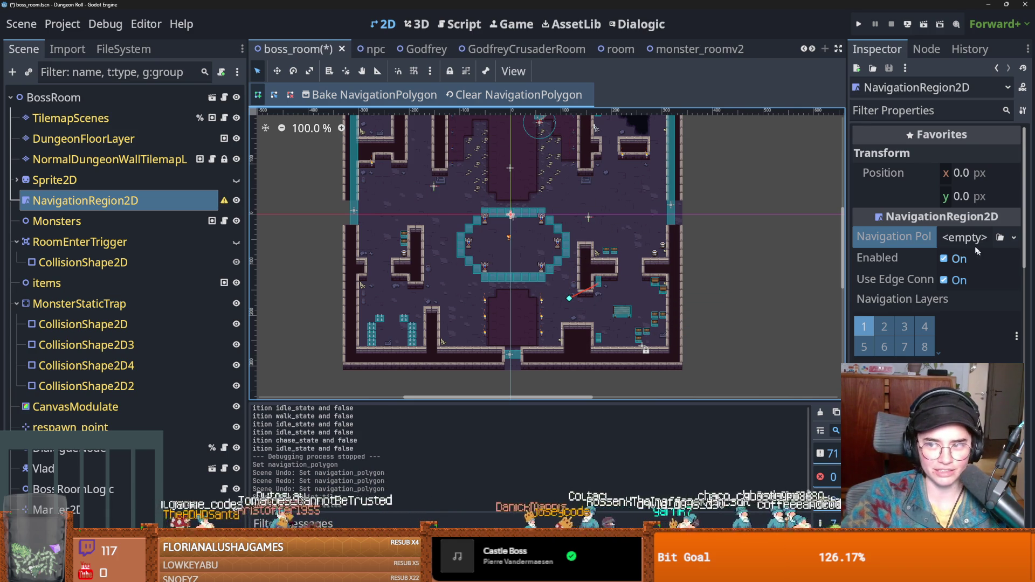
key("ctrl+z")
key("ctrl+z")
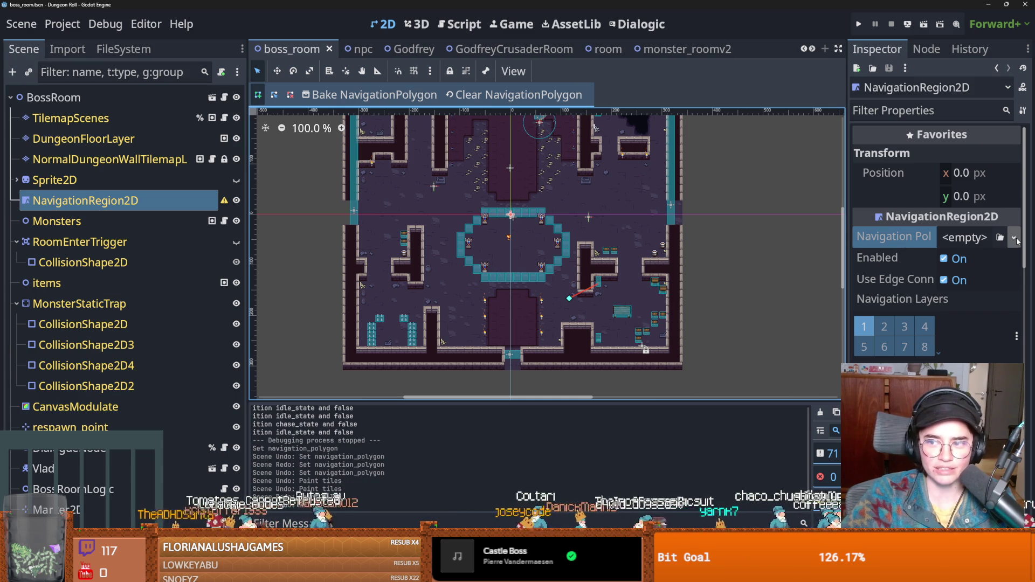
- Paste the copied navigation polygon again and make it unique
left_click(1015, 238)
left_click(960, 405)
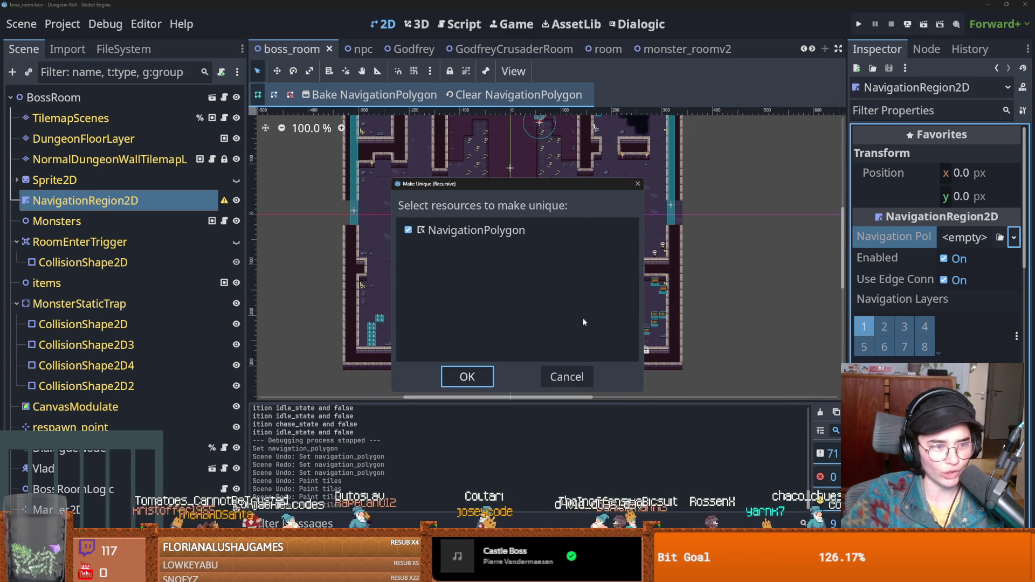
left_click(467, 377)
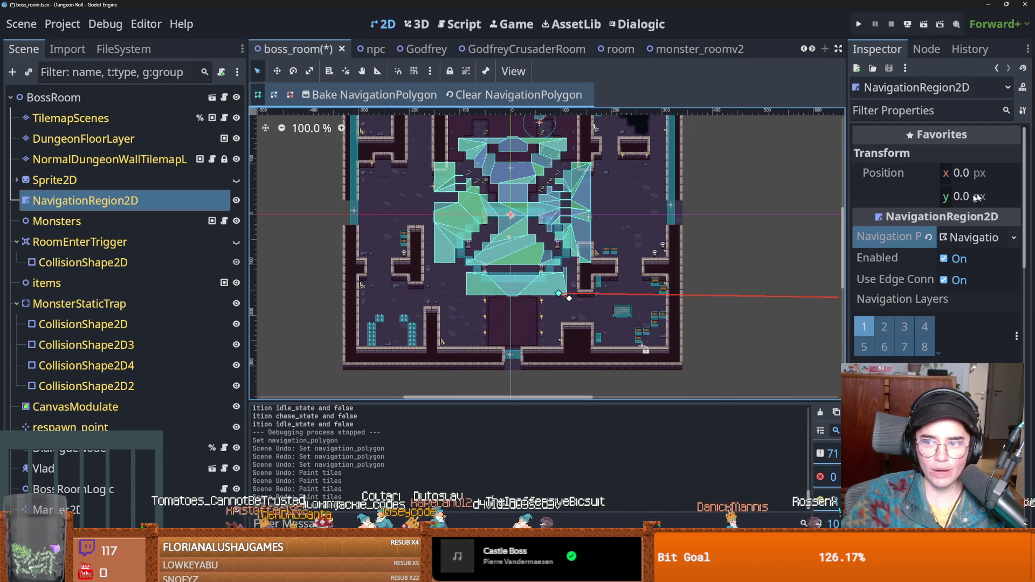
right_click(595, 233)
left_click(368, 91)
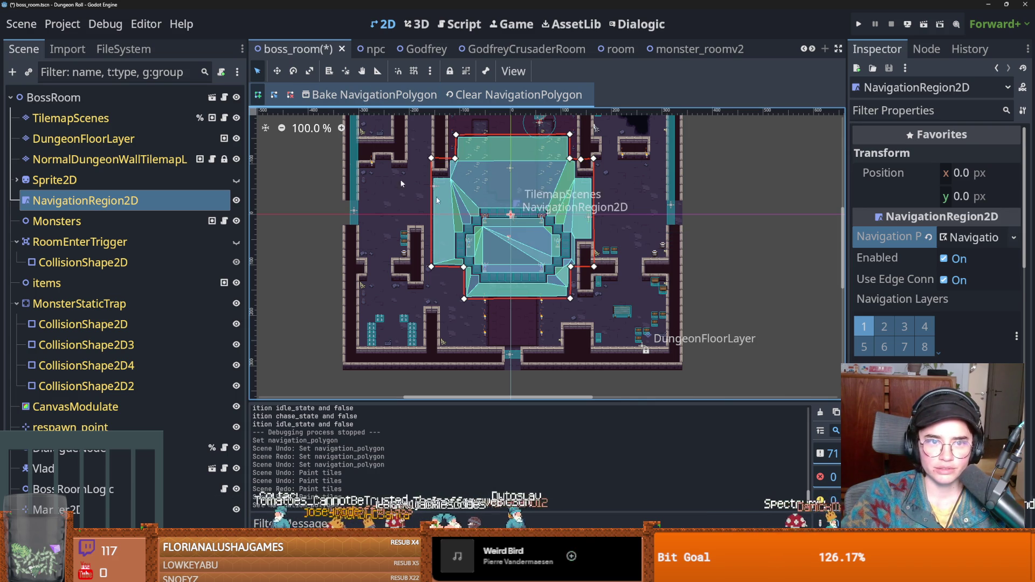
- Stretch the polygon outline toward the arena's bottom-right and lower-left to cover the floor
left_click_drag(572, 267, 672, 352)
mouse_move(539, 317)
left_mouse_down()
mouse_move(532, 351)
mouse_move(453, 340)
mouse_move(427, 350)
left_mouse_up()
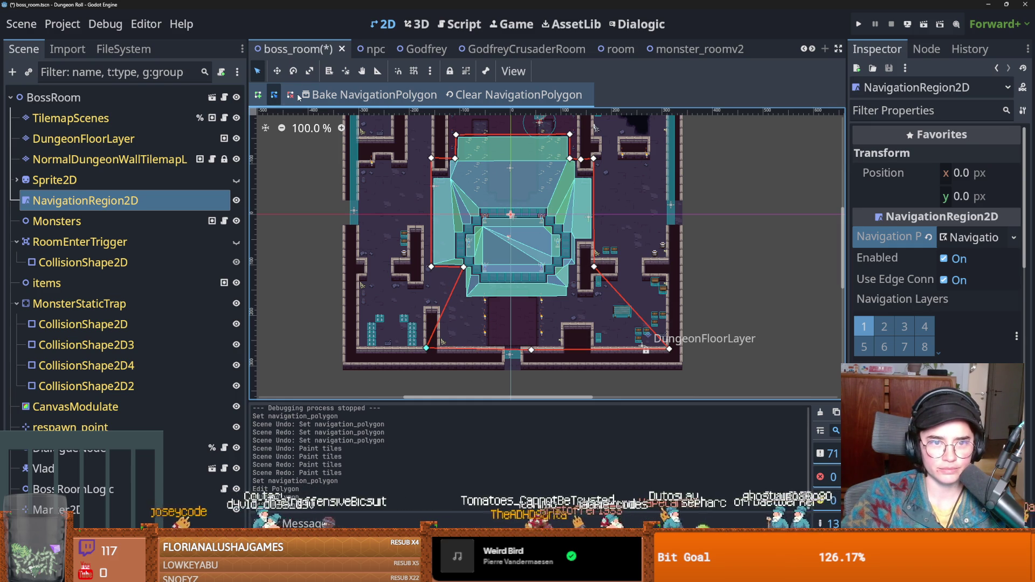
left_click(374, 94)
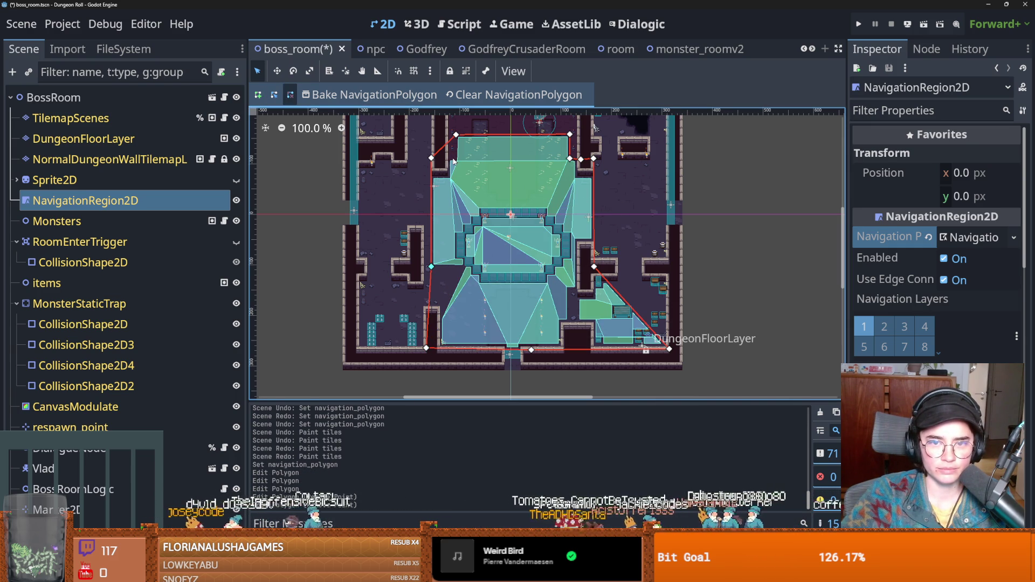
left_click(579, 162)
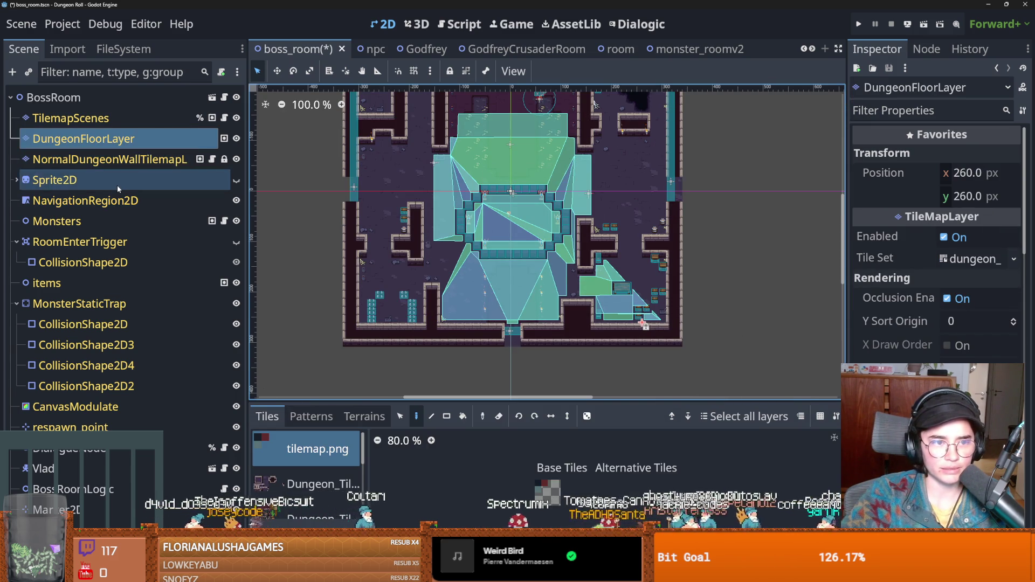
- Select the NavigationRegion2D and delete two vertices on the polygon's top-right edge
left_click(118, 183)
left_click(108, 201)
scroll(526, 222, "up", 2)
left_click_drag(526, 222, 484, 281)
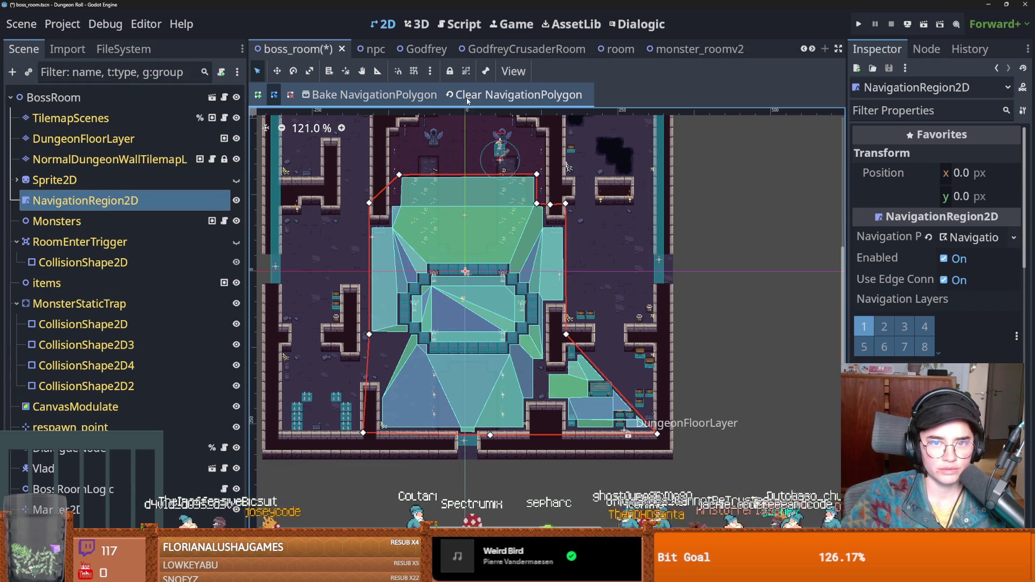
left_click(290, 95)
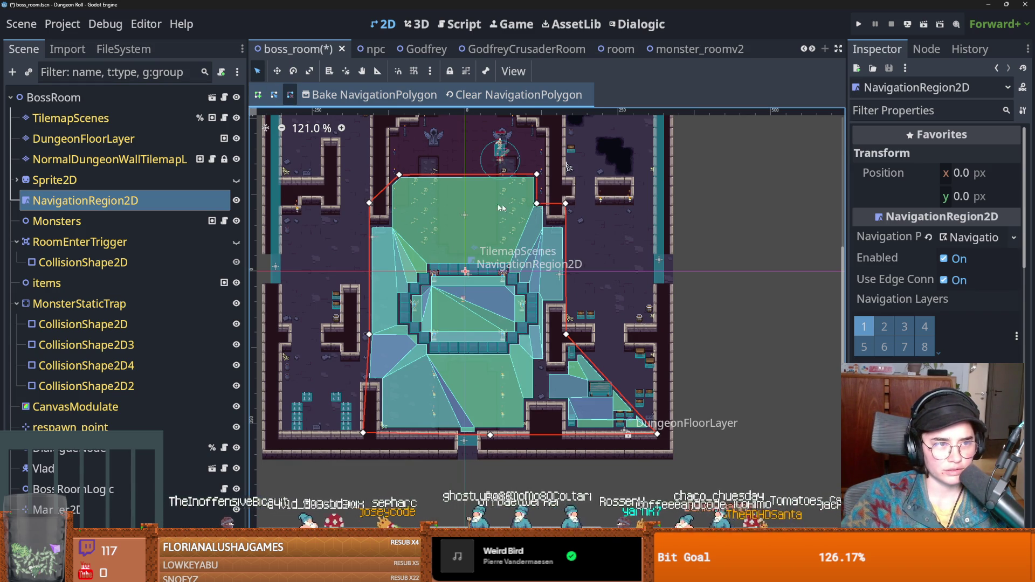
left_click(537, 204)
left_click(566, 204)
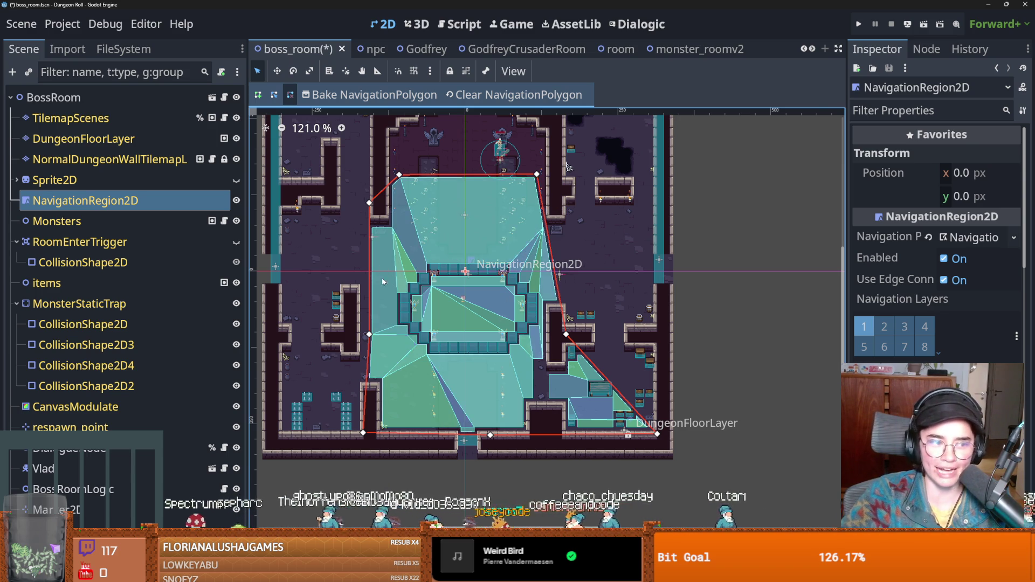
scroll(390, 277, "down", 2)
- Drag the polygon's vertices to the upper-right corner, the right wall and the left wall
left_click(274, 95)
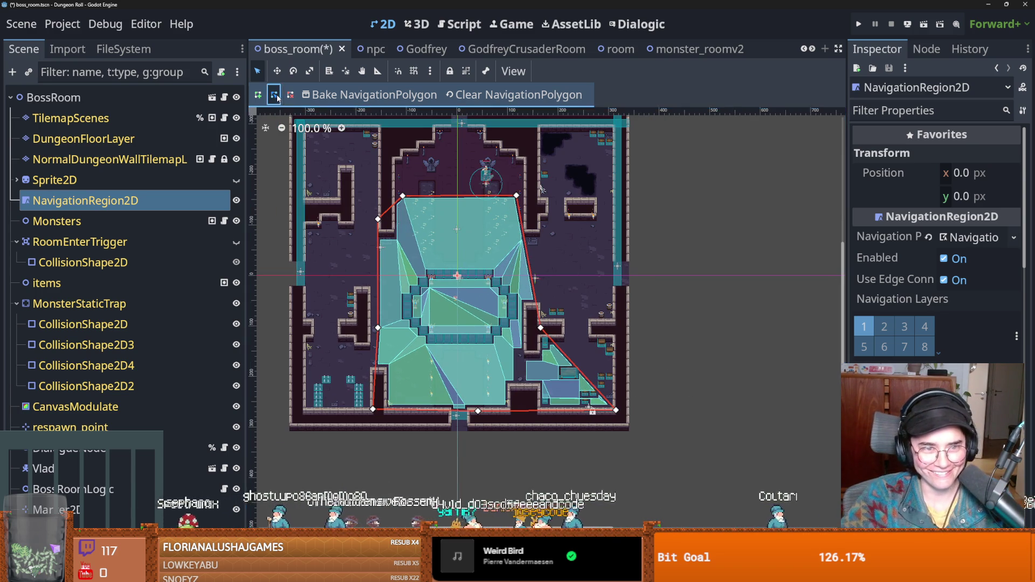
scroll(461, 266, "up", 2)
left_click_drag(452, 206, 575, 120)
scroll(496, 322, "down", 1)
scroll(496, 322, "up", 1)
scroll(462, 351, "up", 1)
left_click_drag(459, 348, 559, 340)
scroll(432, 306, "down", 2)
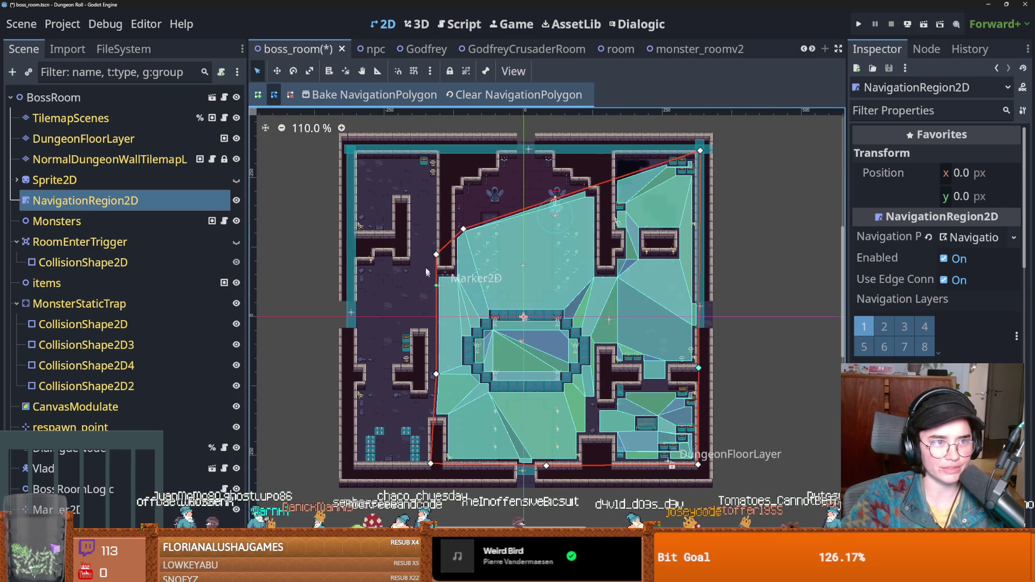
left_click_drag(436, 254, 351, 252)
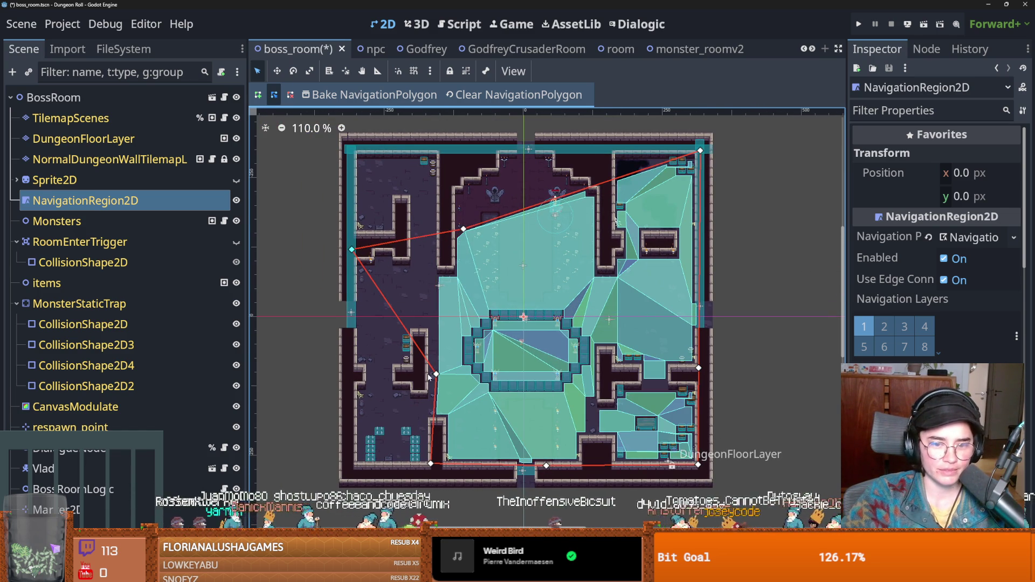
left_click_drag(436, 373, 355, 379)
left_click_drag(432, 462, 355, 463)
- Extend the outline to the top wall and top-left corner, re-bake the NavigationPolygon, and save
scroll(416, 322, "up", 1)
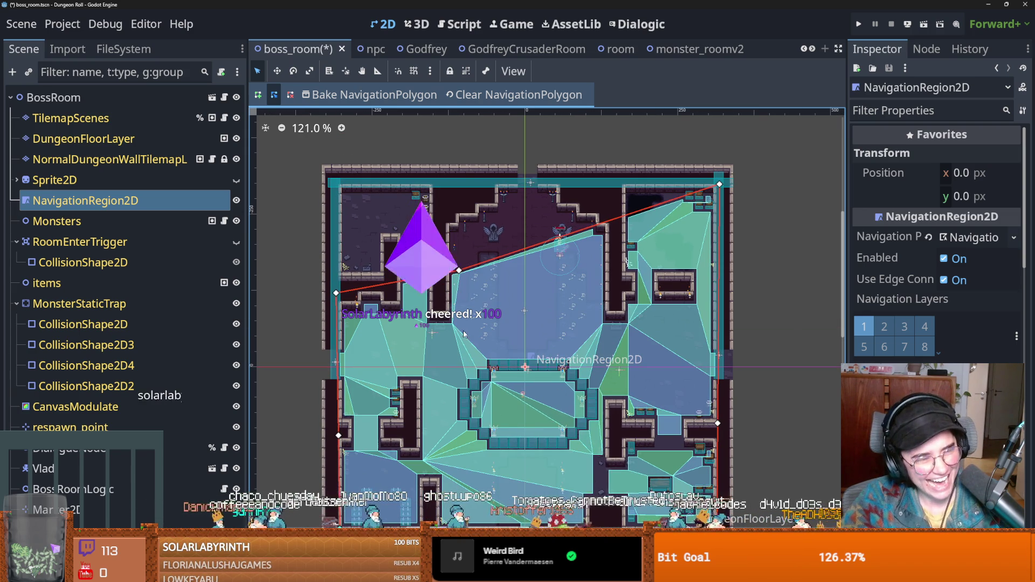
left_click_drag(442, 263, 431, 176)
left_click_drag(383, 234, 335, 179)
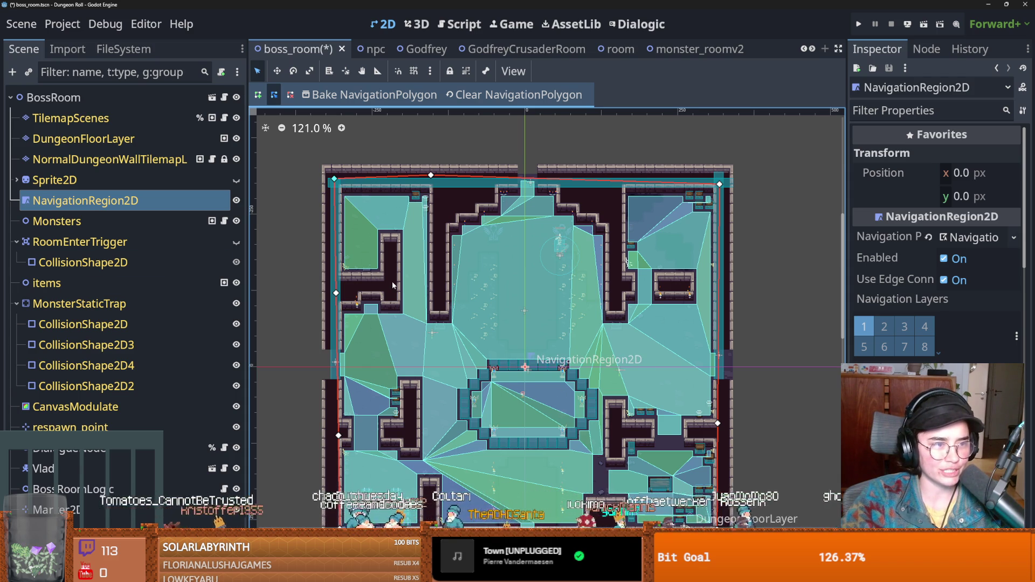
left_click(372, 95)
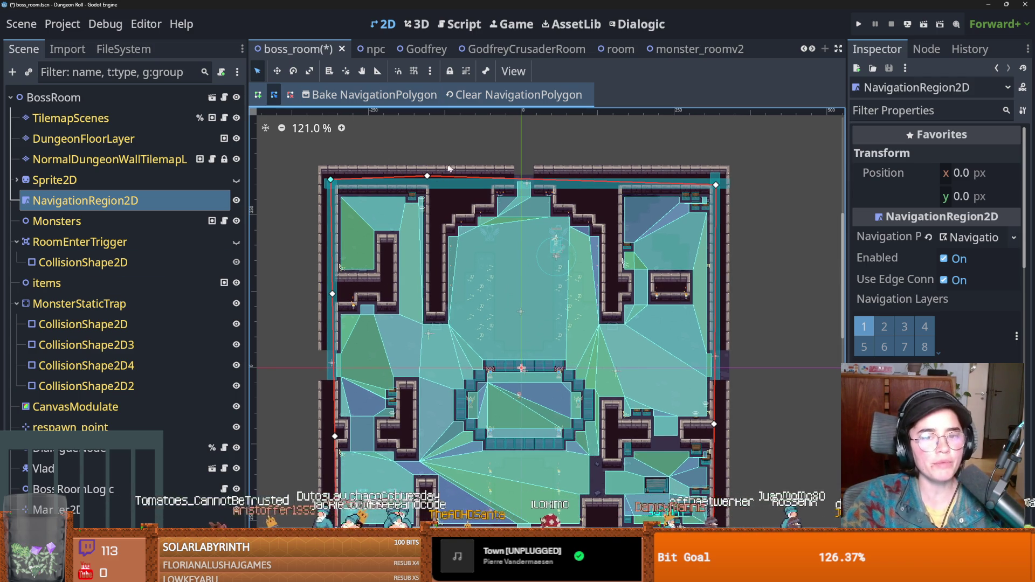
left_click_drag(427, 176, 428, 178)
key("ctrl+s")
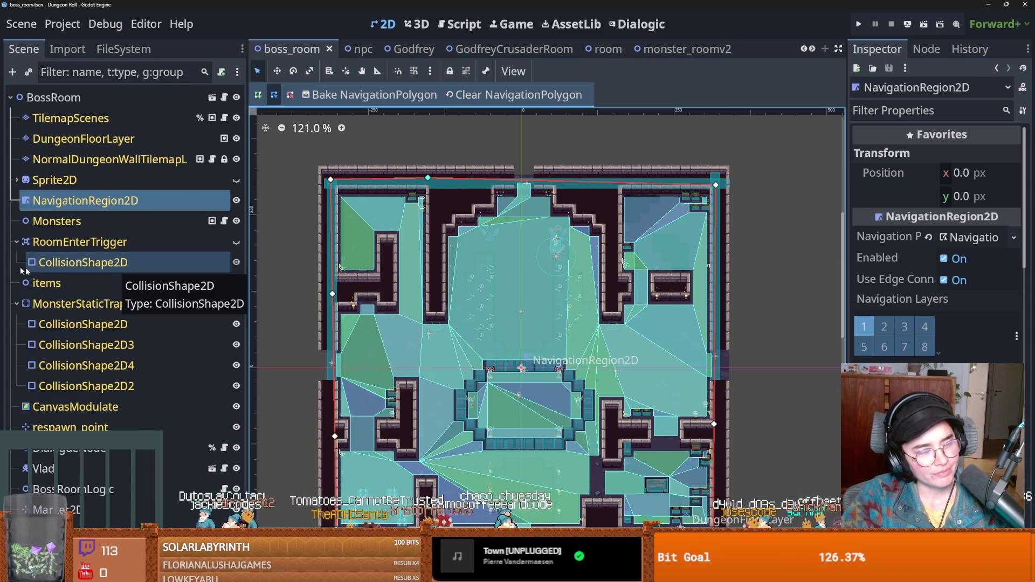
- Nudge the top-right polygon vertex up to the wall, select BossRoom and save the scene
scroll(404, 291, "up", 1)
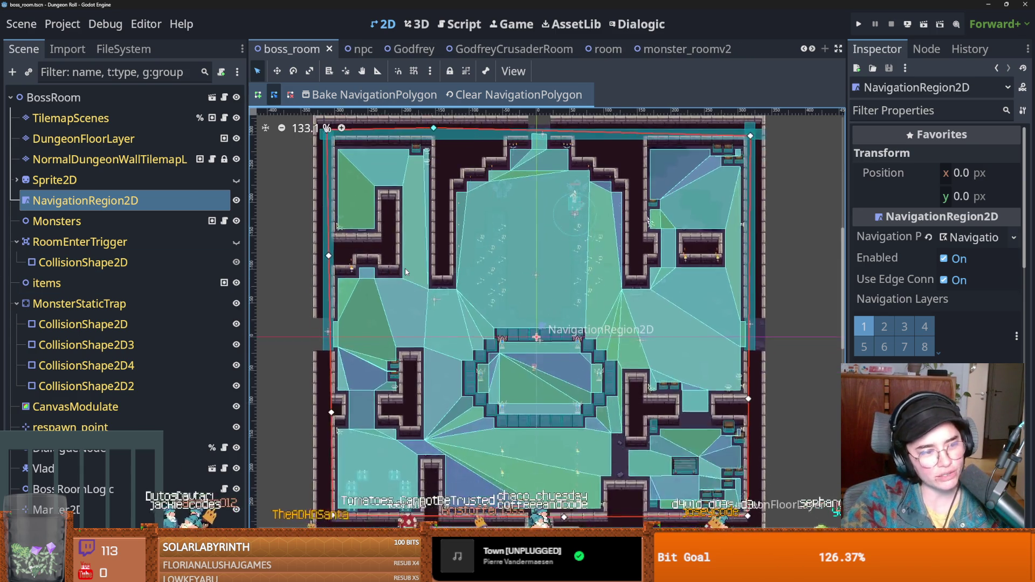
scroll(406, 272, "down", 2)
left_click_drag(692, 160, 692, 155)
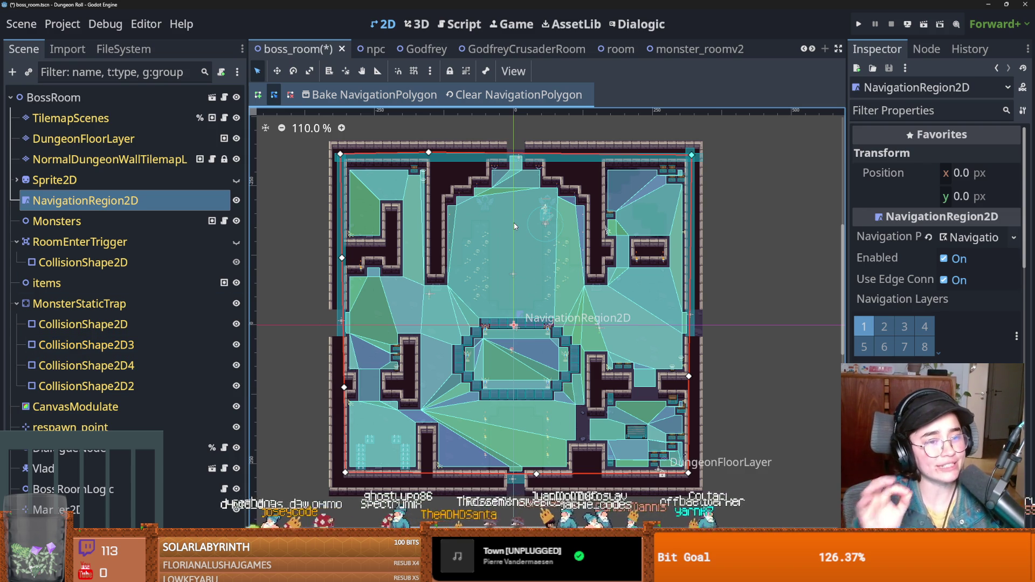
left_click(218, 101)
key("ctrl+s")
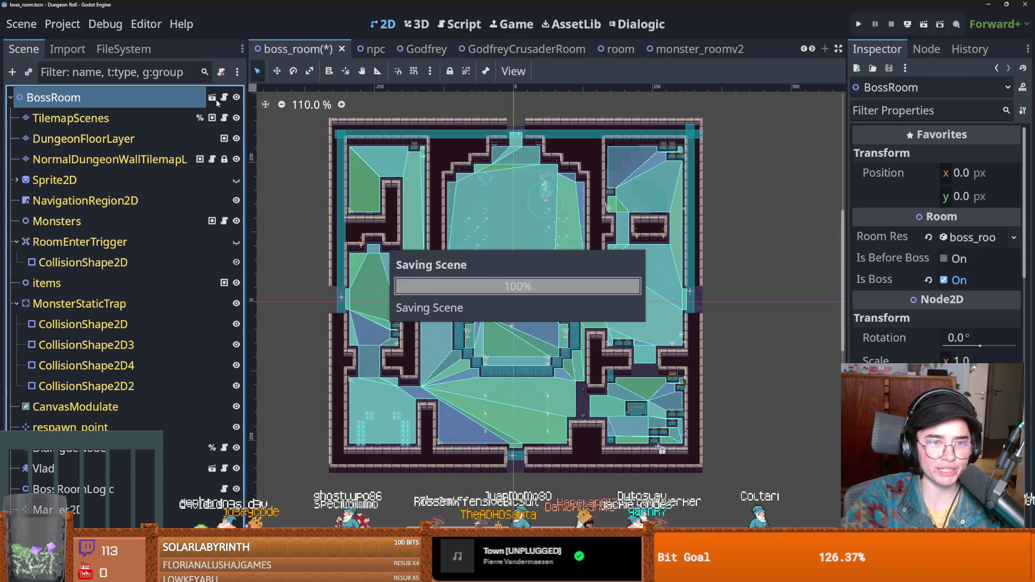
- Select TilemapScenes and open the Ineractable scenes collection in the TileSet editor
left_click(81, 118)
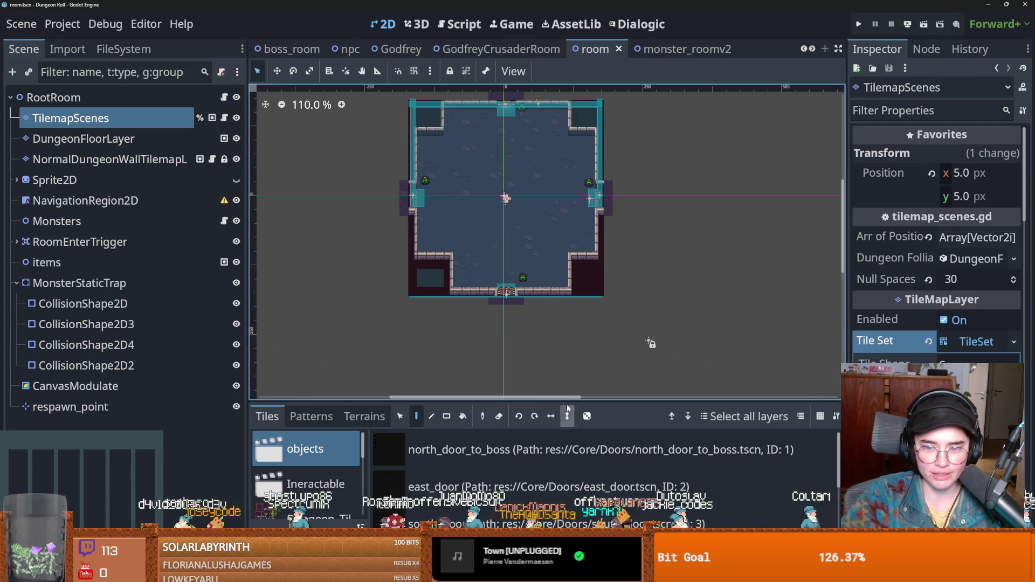
left_click_drag(547, 401, 453, 99)
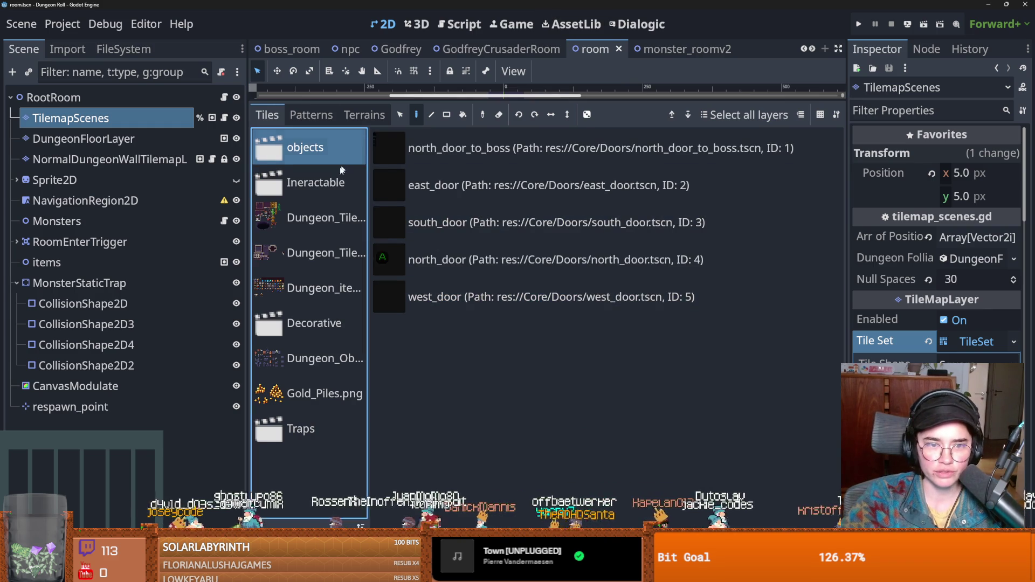
left_click(316, 182)
scroll(474, 391, "down", 5)
scroll(473, 391, "up", 5)
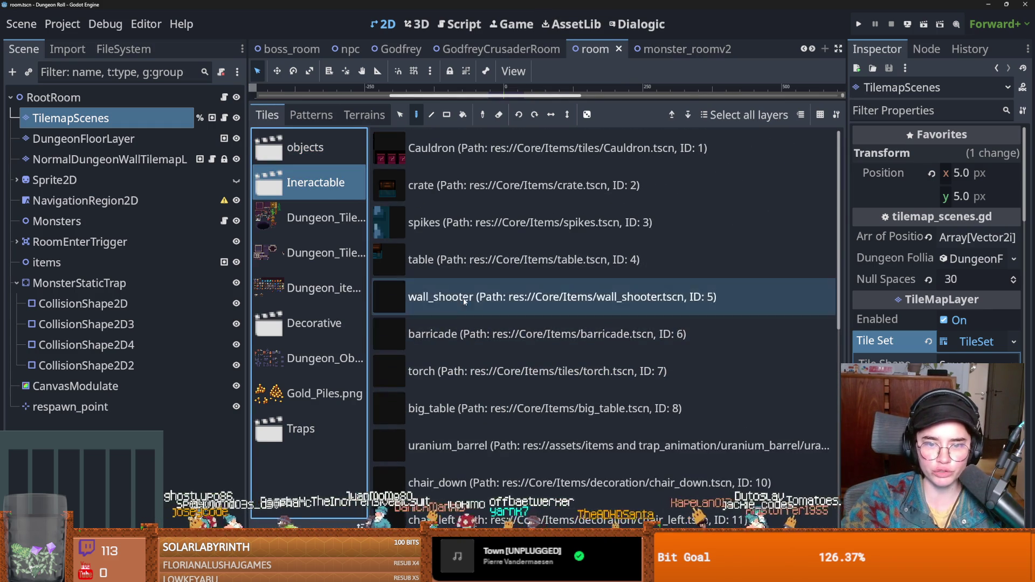
double_click(406, 322)
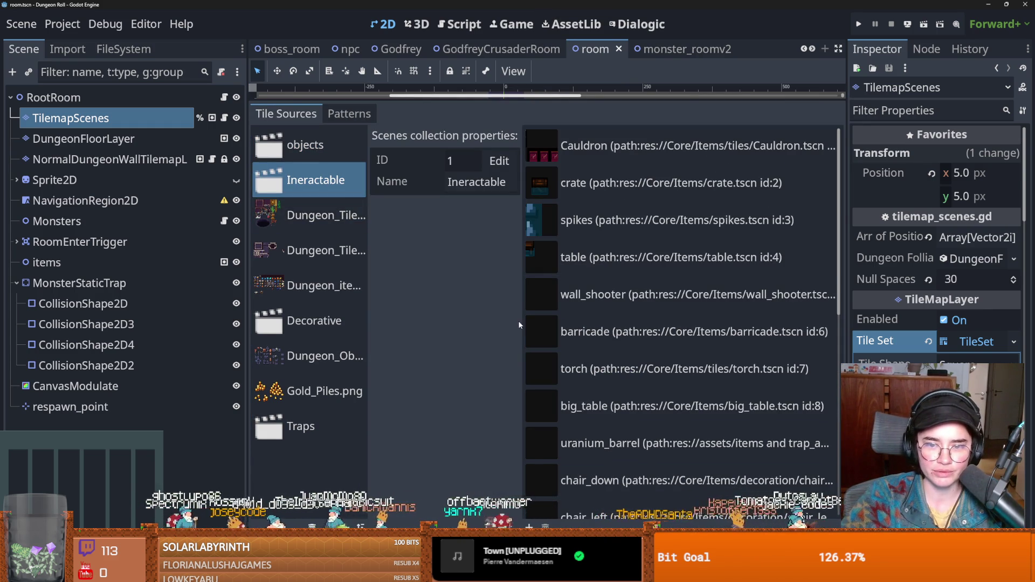
- Delete wall_shooter from the Ineractable collection and save the room scene
left_click(593, 295)
key("Delete")
key("ctrl+s")
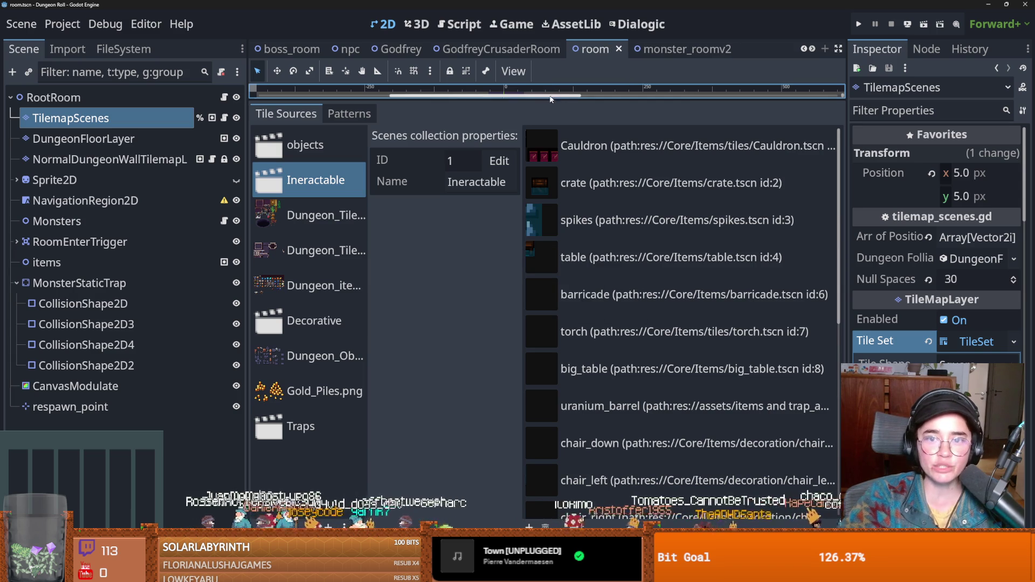
key("shift+F12")
key("ctrl+s")
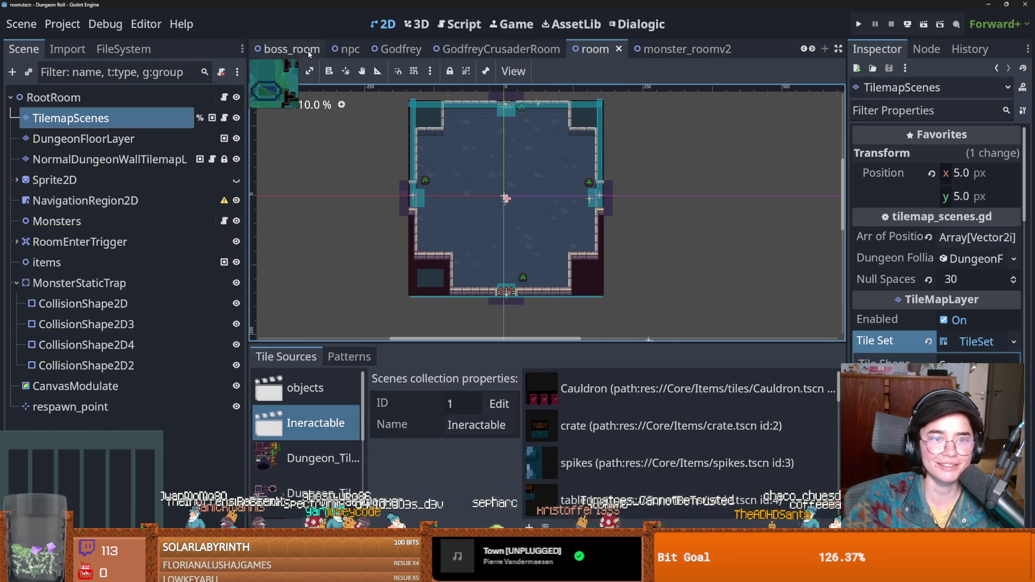
- Return to the boss_room scene tab, then switch to the design note about lever-activated traps
left_click(292, 49)
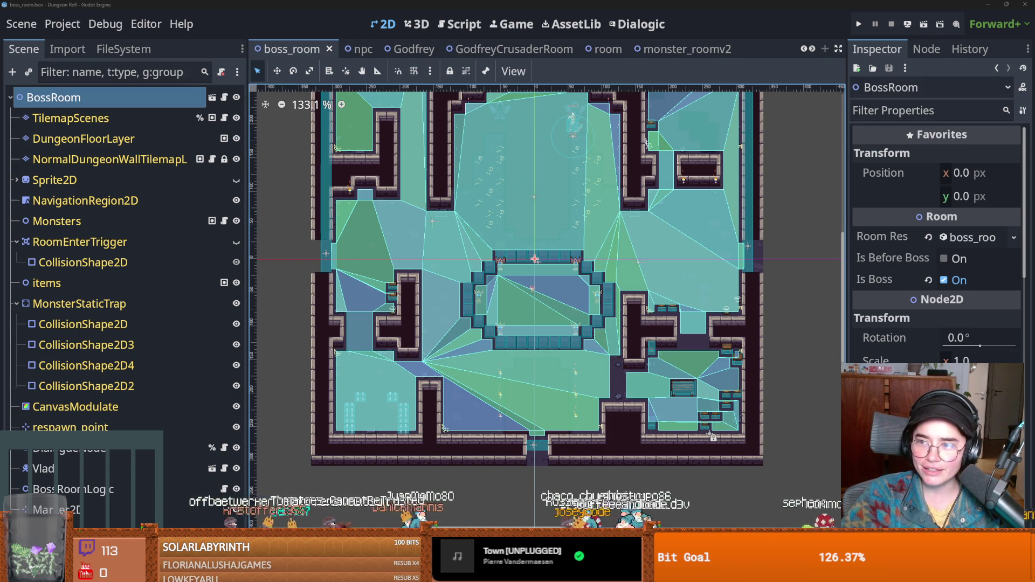
key("alt+Tab")
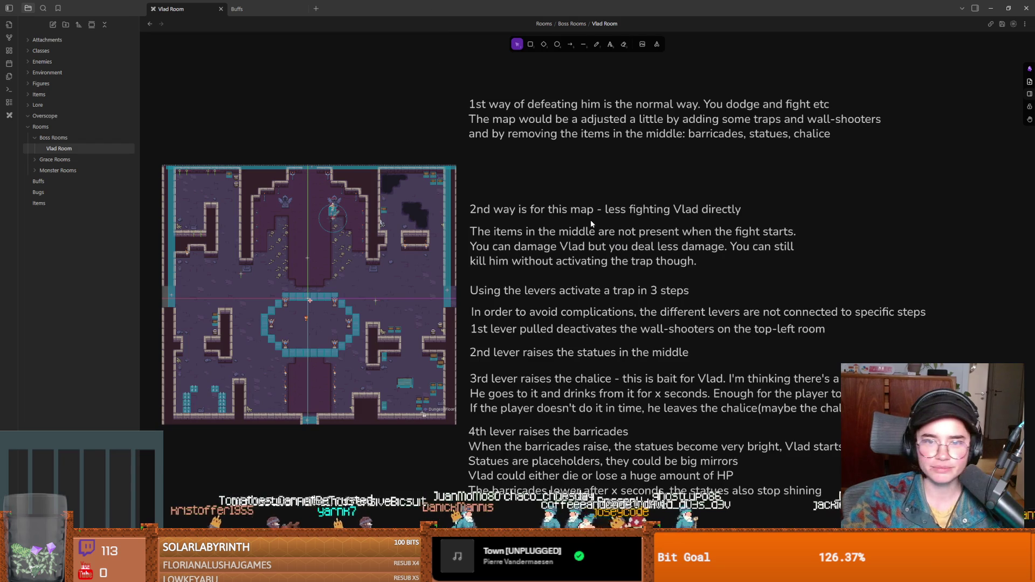
scroll(438, 173, "left", 2)
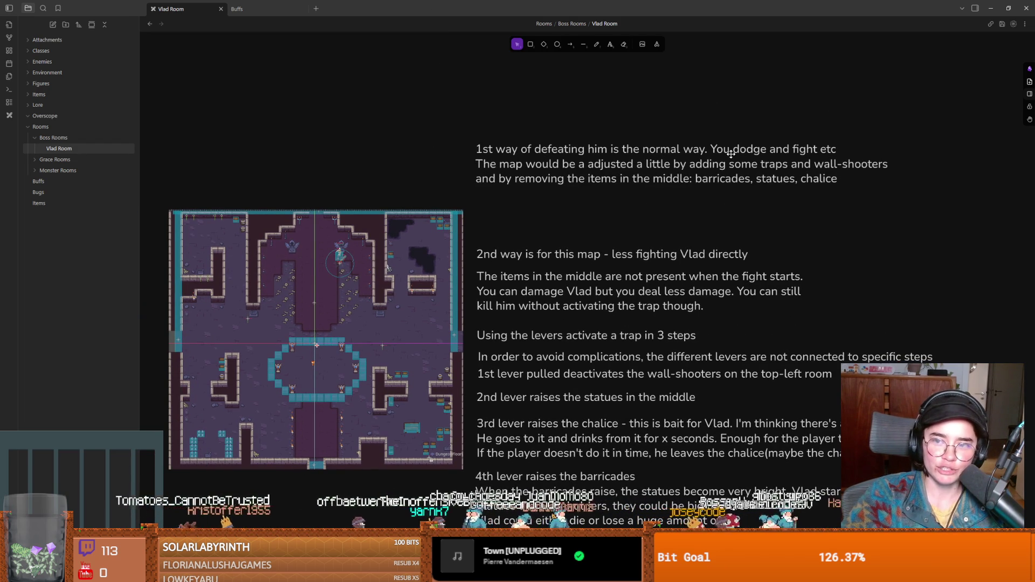
key("alt+Tab")
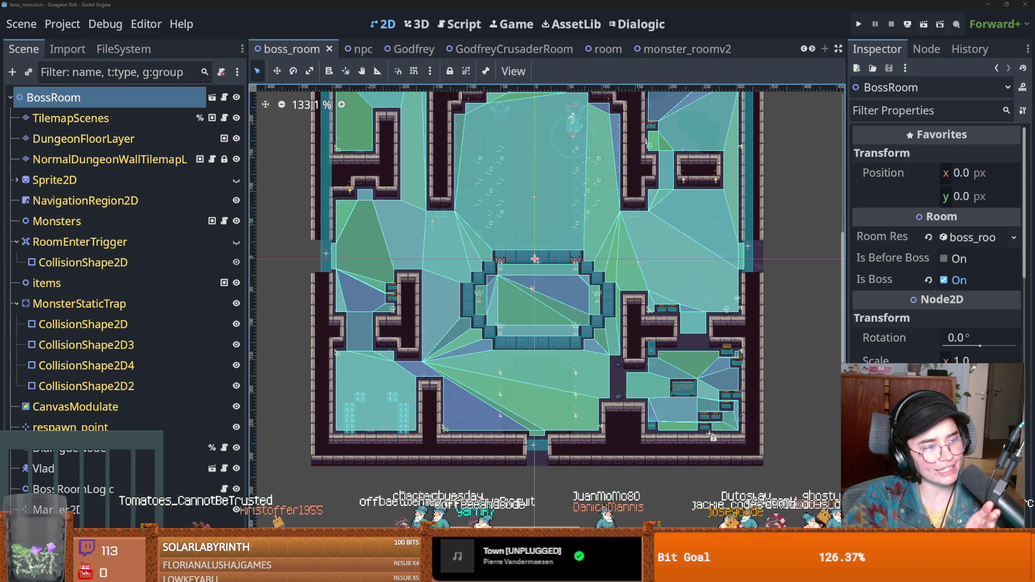
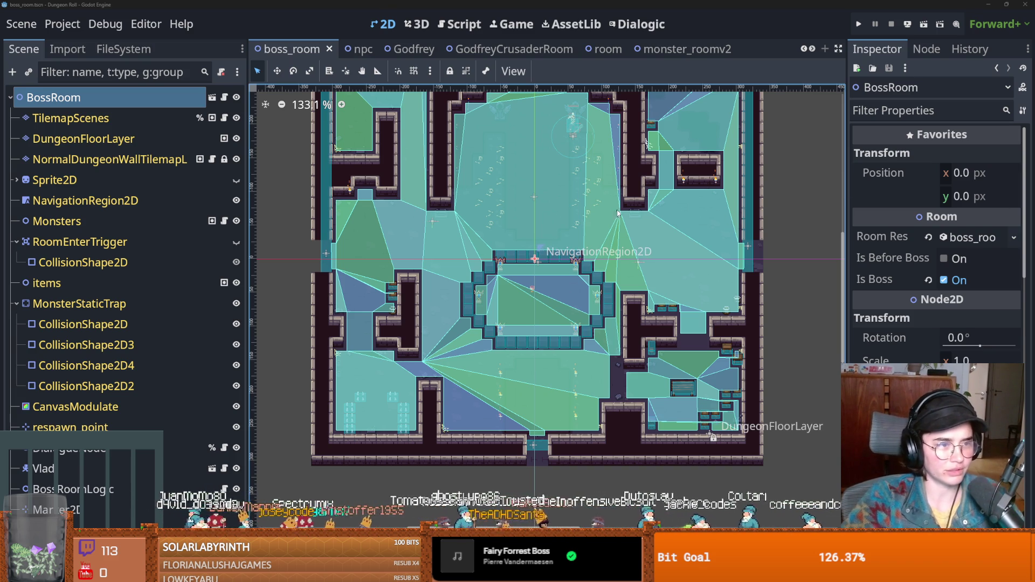
- Review the boss_room layout, collapse the MonsterStaticTrap children, and save the scene
key("ctrl+s")
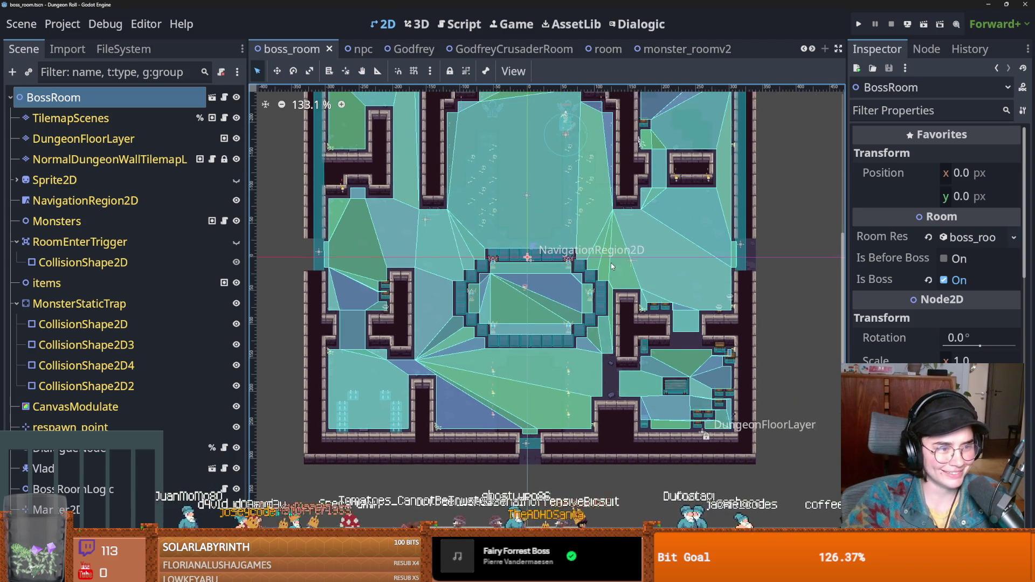
scroll(612, 262, "up", 3)
scroll(615, 248, "down", 2)
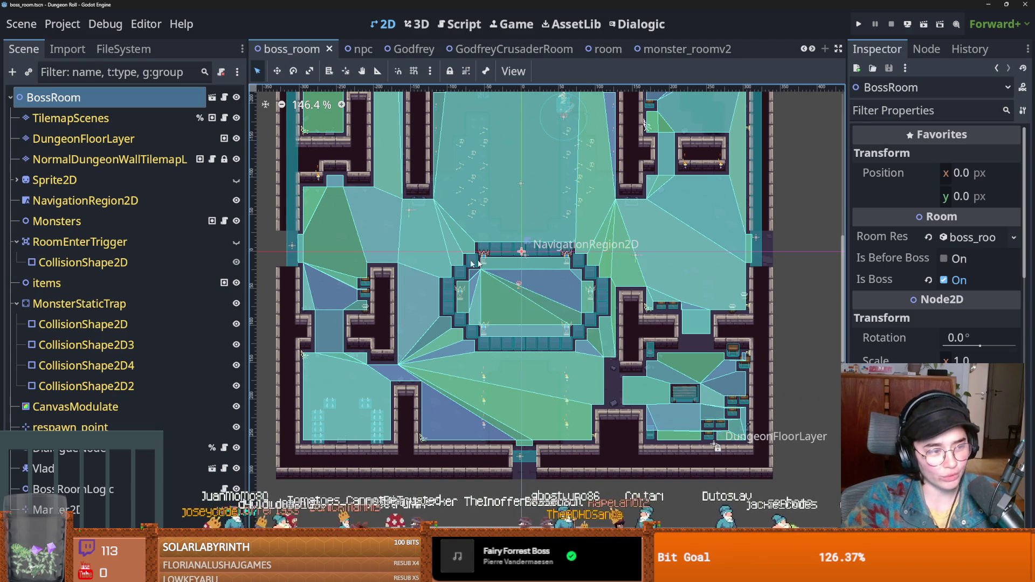
scroll(541, 241, "up", 1)
key("ctrl+s")
scroll(481, 242, "down", 1)
scroll(425, 251, "right", 1)
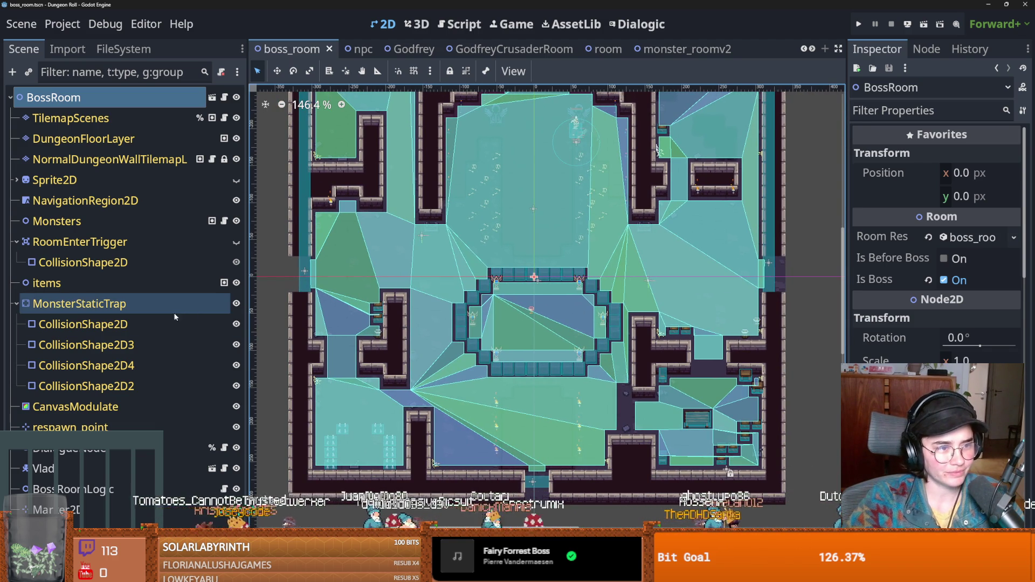
key("ctrl+s")
scroll(415, 291, "up", 2)
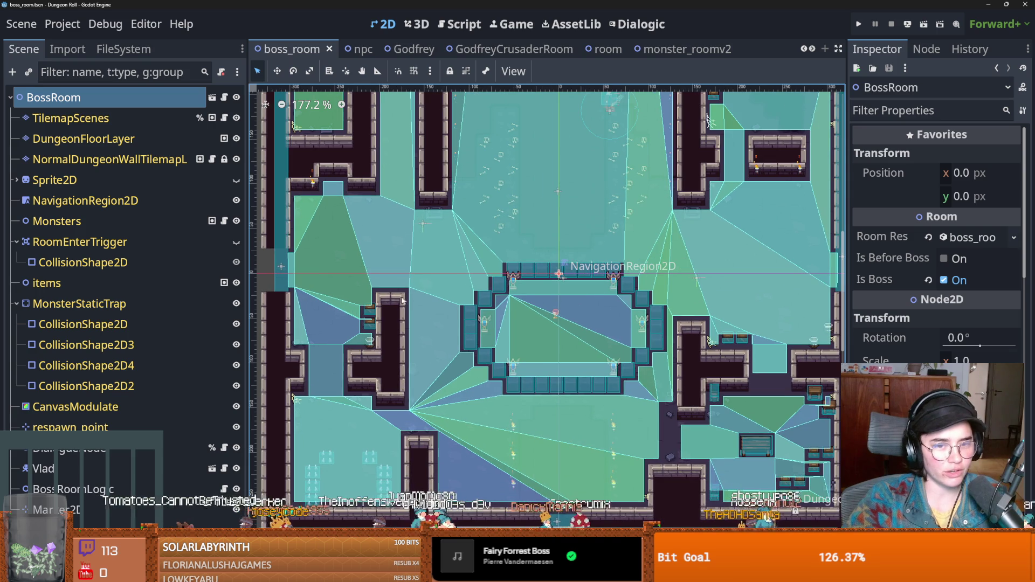
scroll(453, 260, "down", 3)
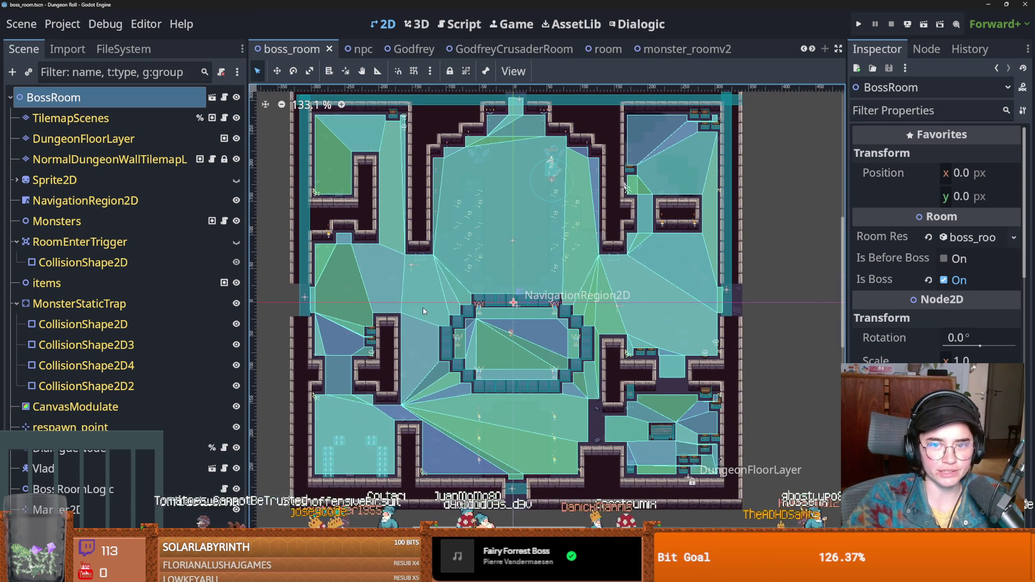
scroll(397, 256, "up", 1)
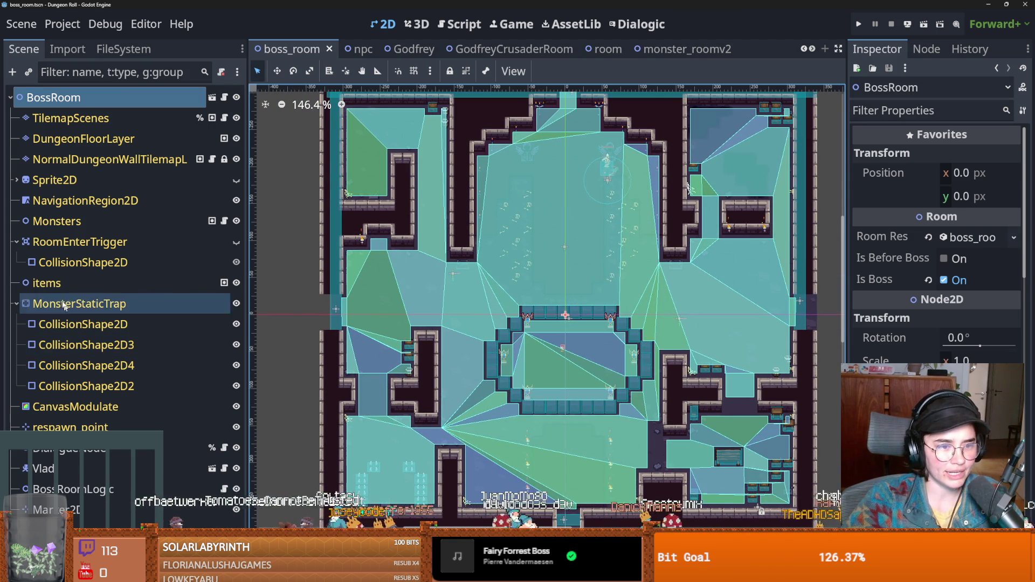
left_click(17, 303)
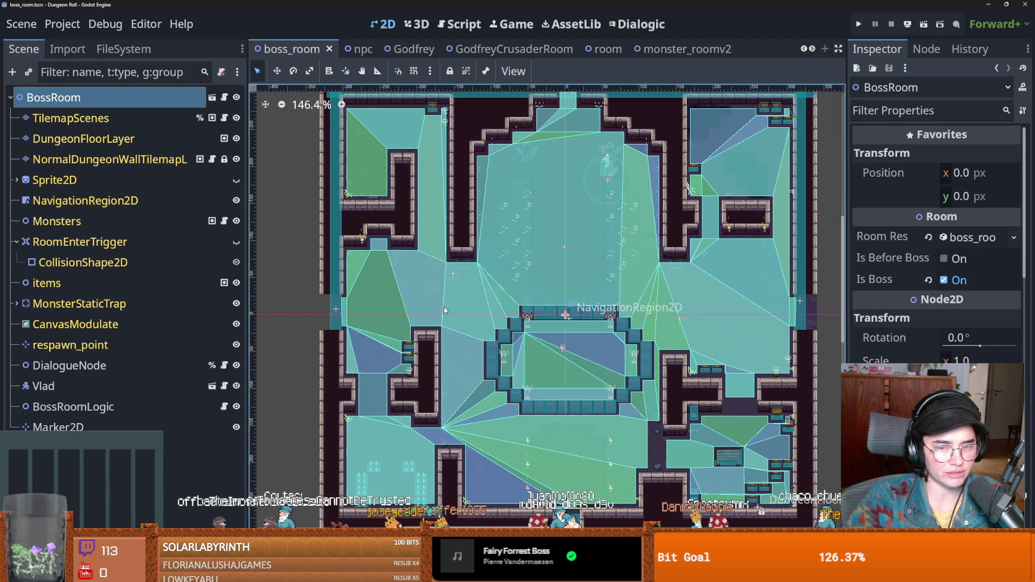
scroll(444, 307, "up", 1)
scroll(427, 320, "down", 1)
scroll(410, 310, "up", 1)
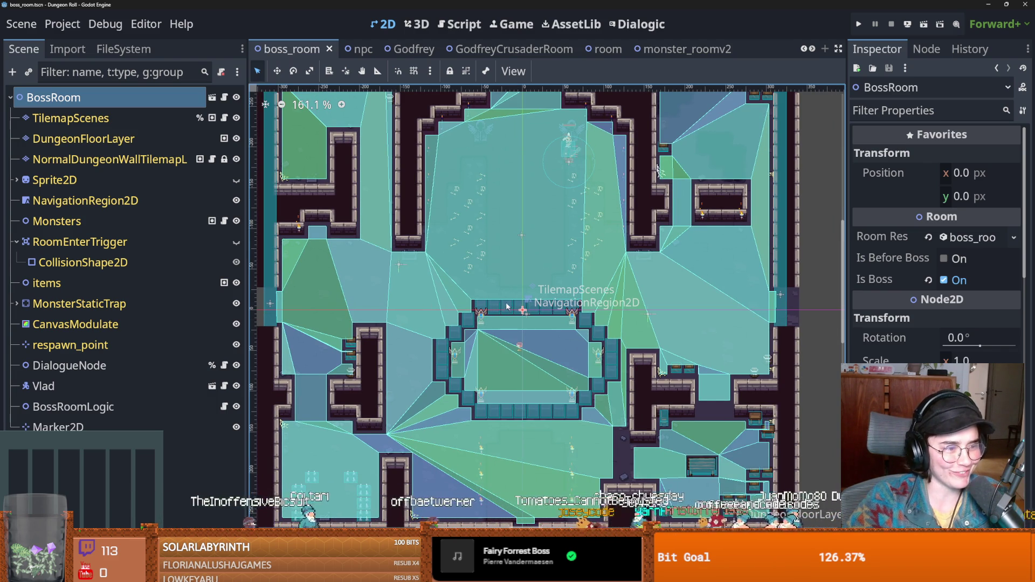
key("ctrl+s")
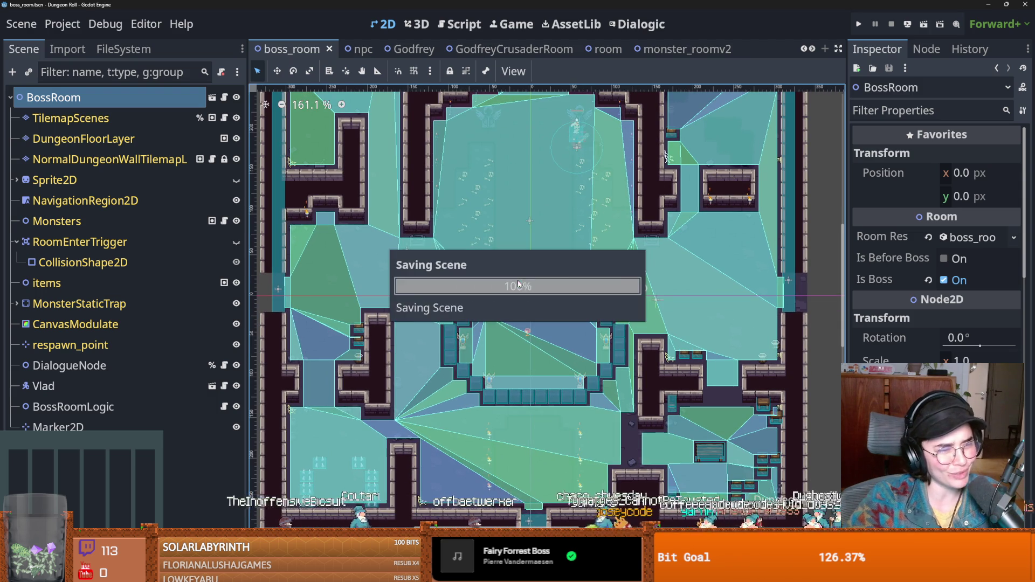
scroll(530, 295, "up", 1)
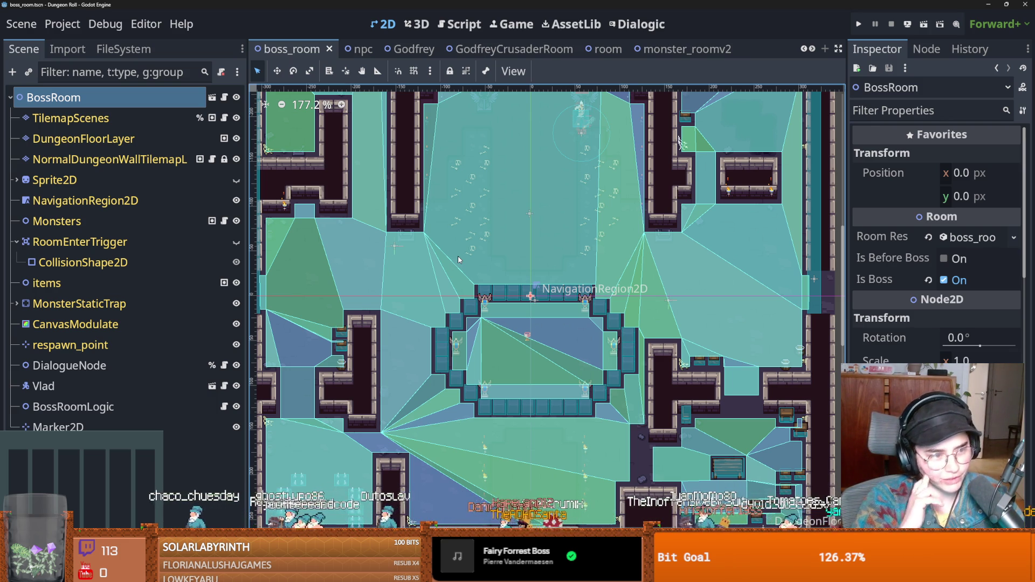
- Nudge the room map left, save boss_room, then switch to and save the Godfrey scene
left_click_drag(478, 312, 462, 316)
key("ctrl+s")
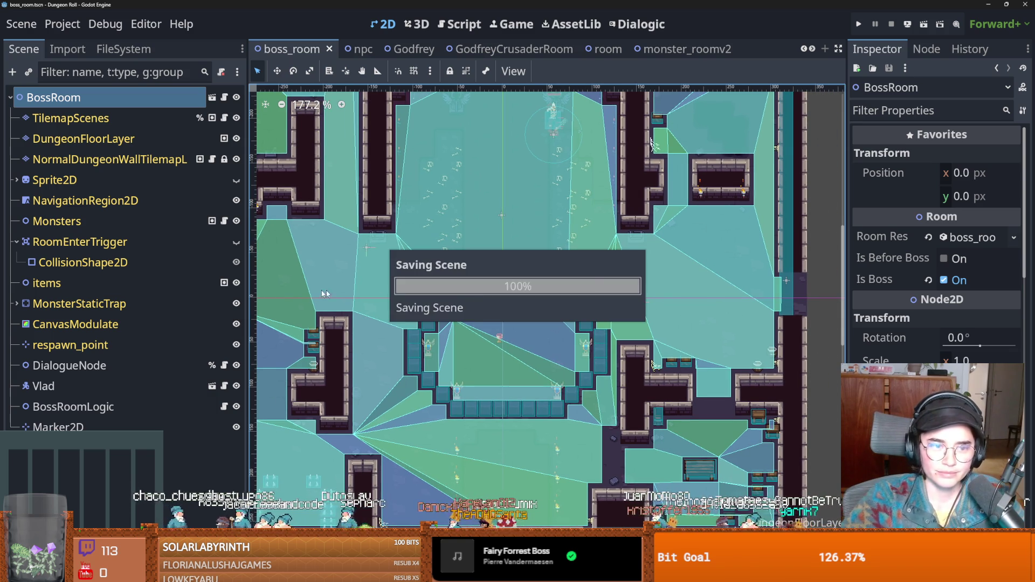
left_click(416, 48)
key("ctrl+s")
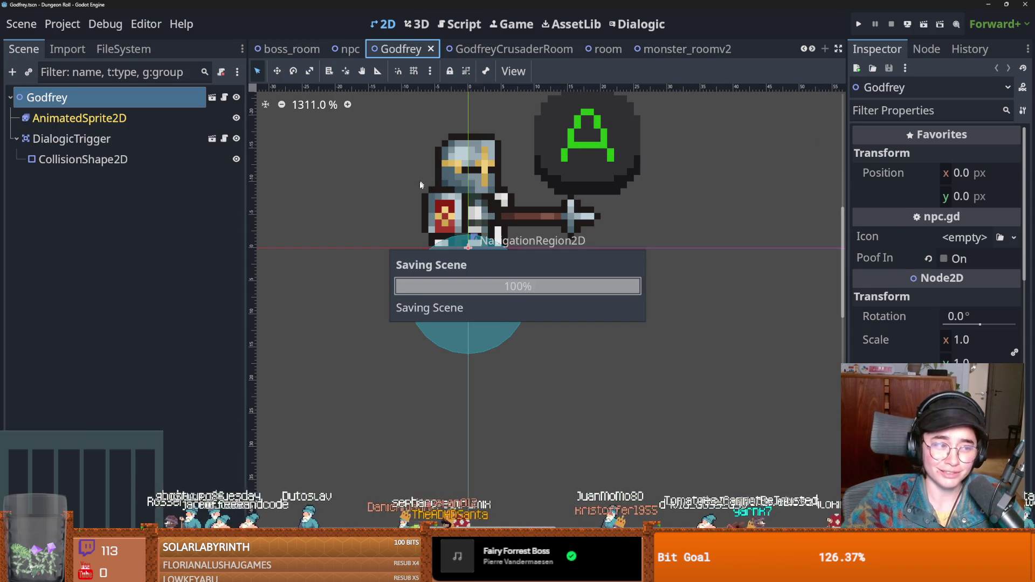
- Save Godfrey, then open, save and close the GodfreyCrusaderRoom scene
scroll(423, 169, "up", 1)
scroll(515, 183, "down", 1)
key("ctrl+s")
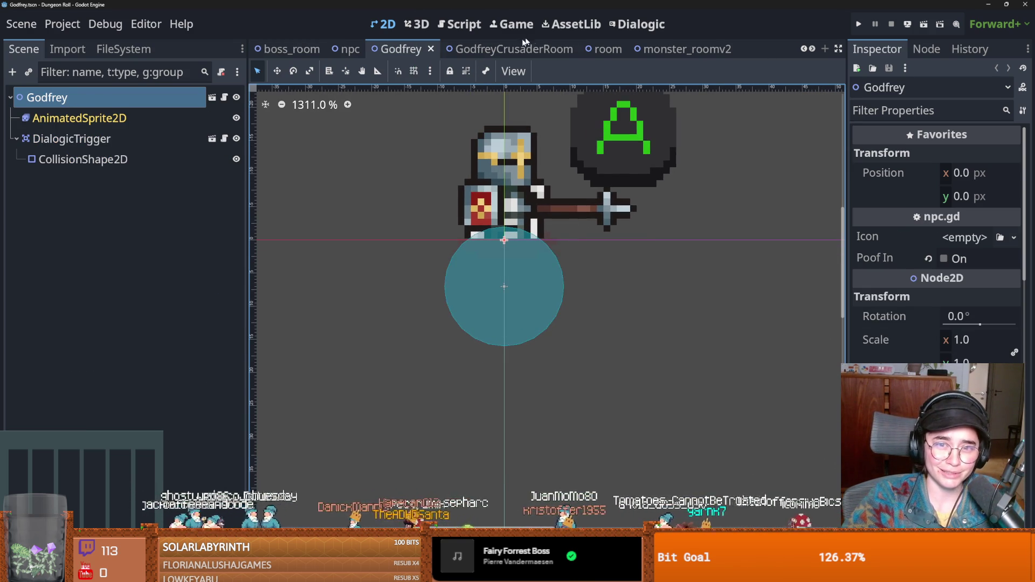
left_click(528, 48)
key("ctrl+s")
middle_click(528, 48)
- Narrow the scene tree panel, recentre the knight, save Godfrey and close its tab
key("ctrl+s")
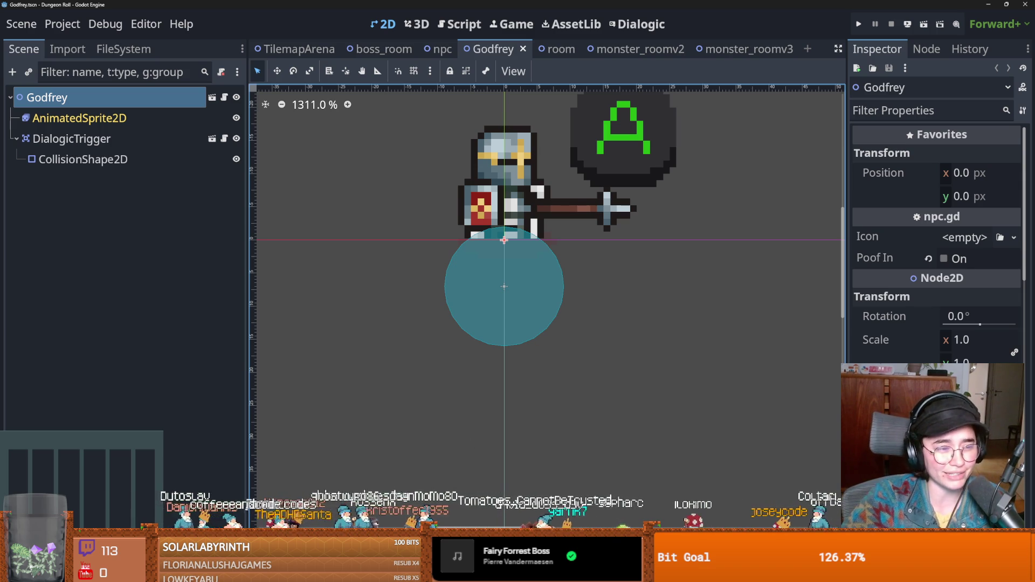
mouse_move(469, 572)
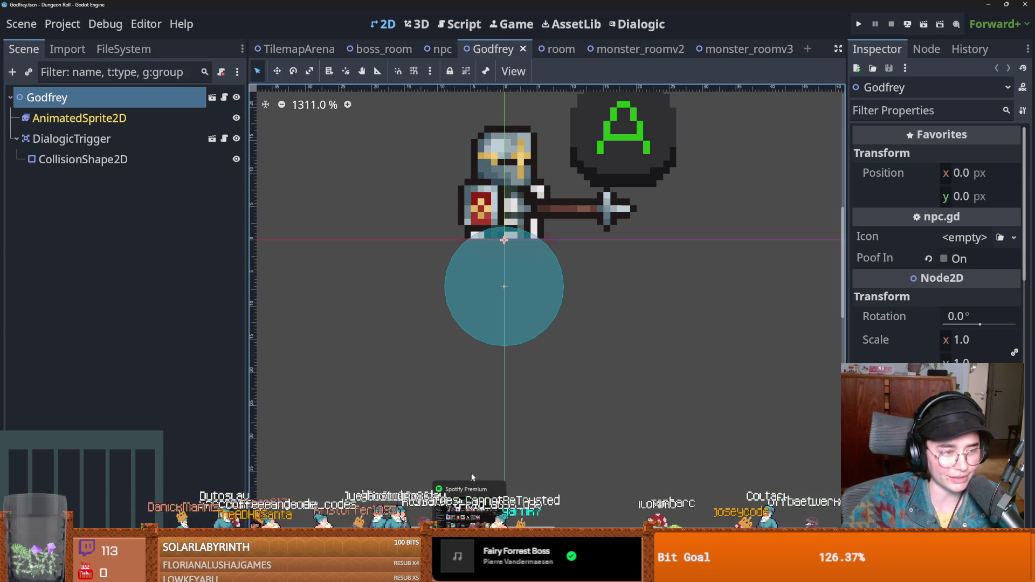
scroll(469, 411, "up", 1)
key("ctrl+s")
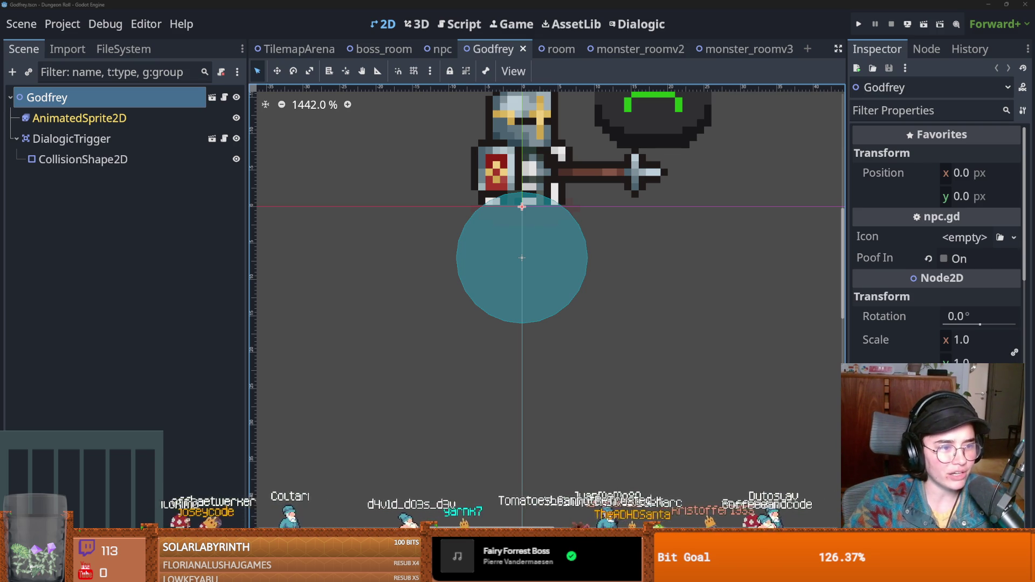
scroll(329, 207, "right", 3)
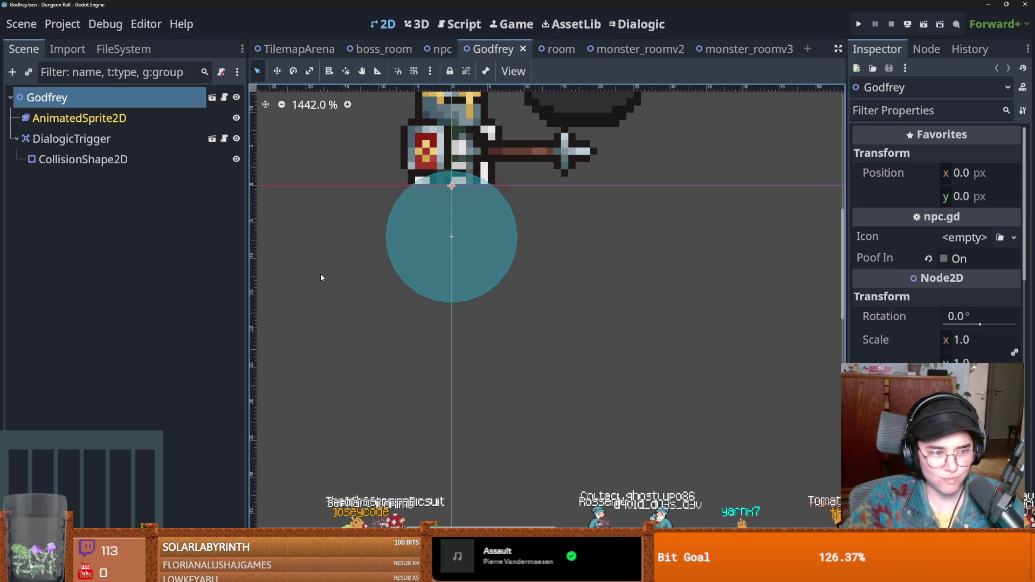
left_click_drag(252, 313, 183, 310)
key("ctrl+s")
scroll(340, 326, "down", 2)
key("ctrl+s")
left_click_drag(339, 328, 389, 342)
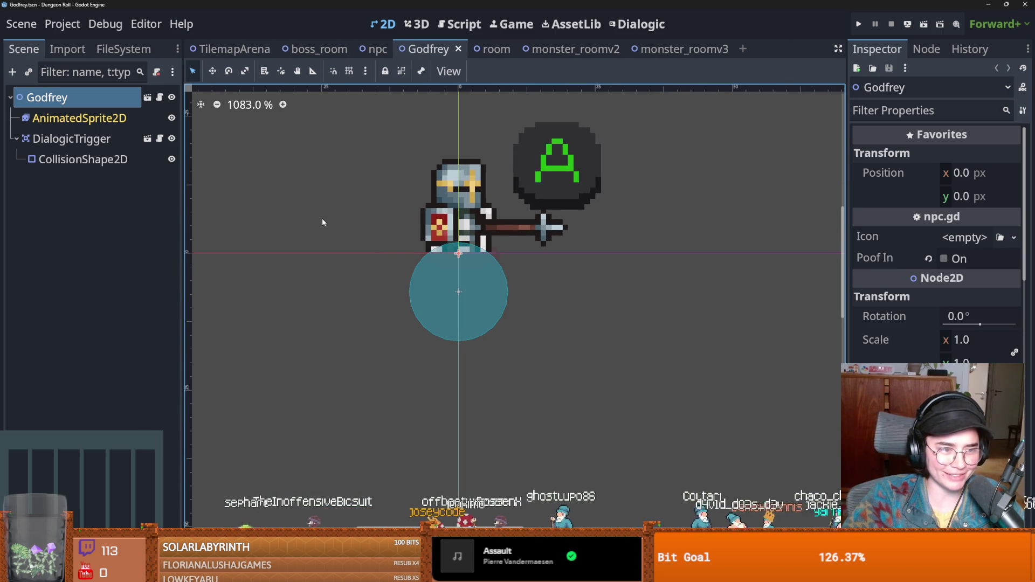
key("ctrl+s")
left_click(458, 50)
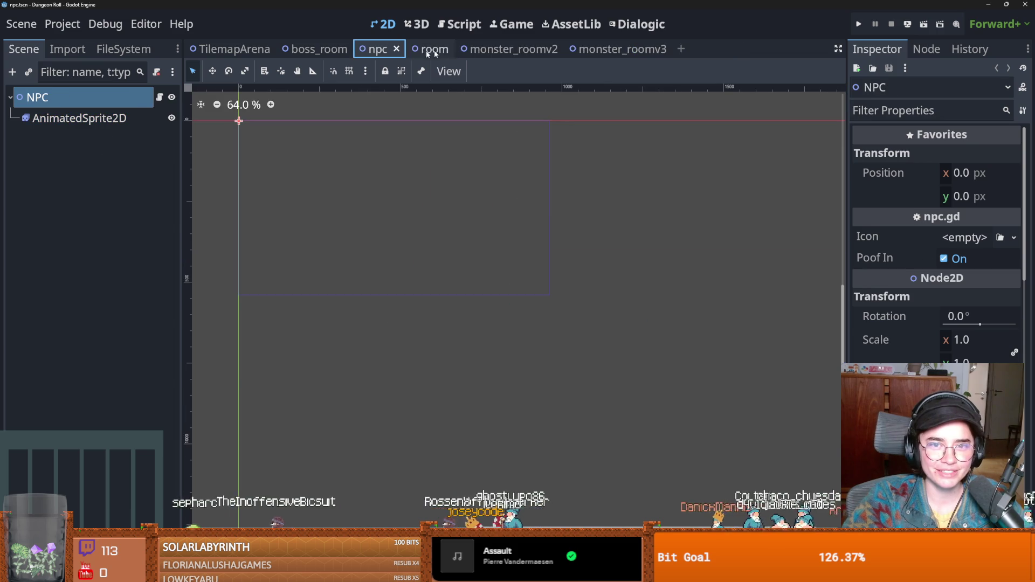
- Close the npc and boss_room scenes and switch to monster_roomv3
left_click(391, 50)
key("ctrl+s")
left_click(357, 49)
key("ctrl+s")
key("ctrl+s")
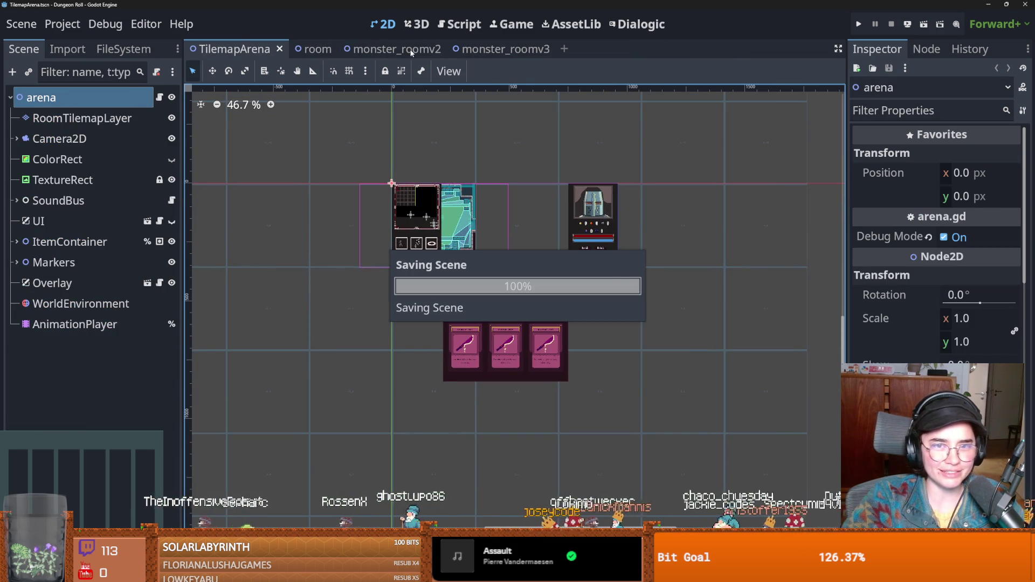
left_click(493, 50)
- Collapse the Monsters, items, RoomEnterTrigger and MonsterStaticTrap nodes in monster_roomv3, saving
key("ctrl+s")
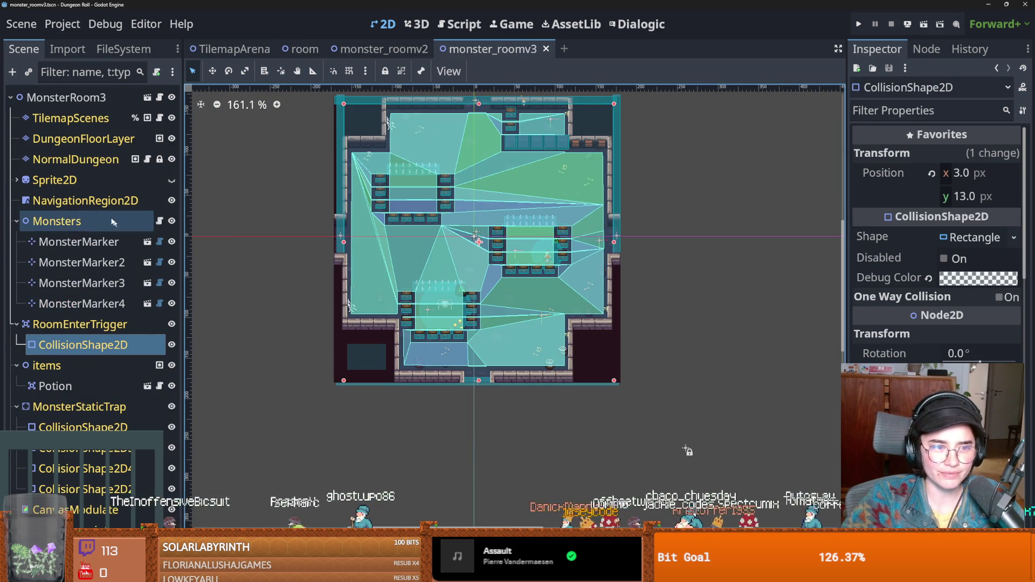
left_click(25, 223)
key("ctrl+s")
left_click(17, 221)
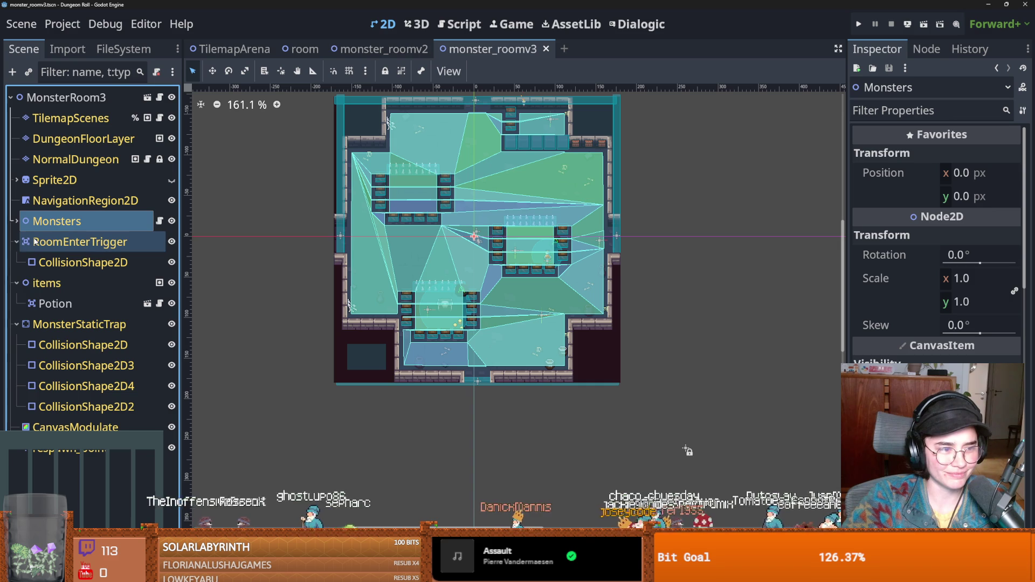
left_click(17, 283)
key("ctrl+s")
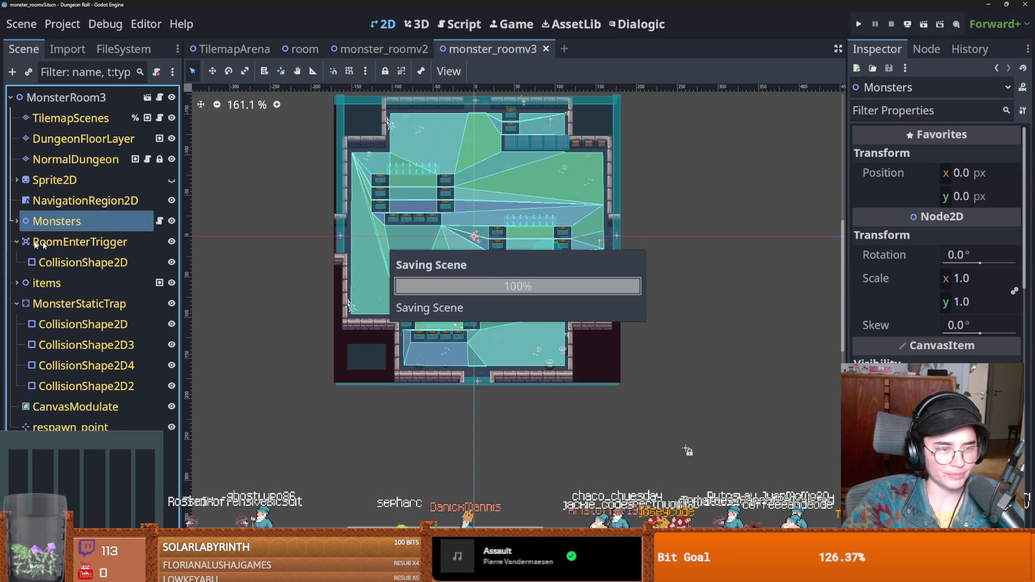
left_click(17, 241)
key("ctrl+s")
left_click(17, 283)
key("ctrl+s")
- Save monster_roomv3 and bring up grace_room_1's item_pickup.gd script
scroll(357, 269, "up", 2)
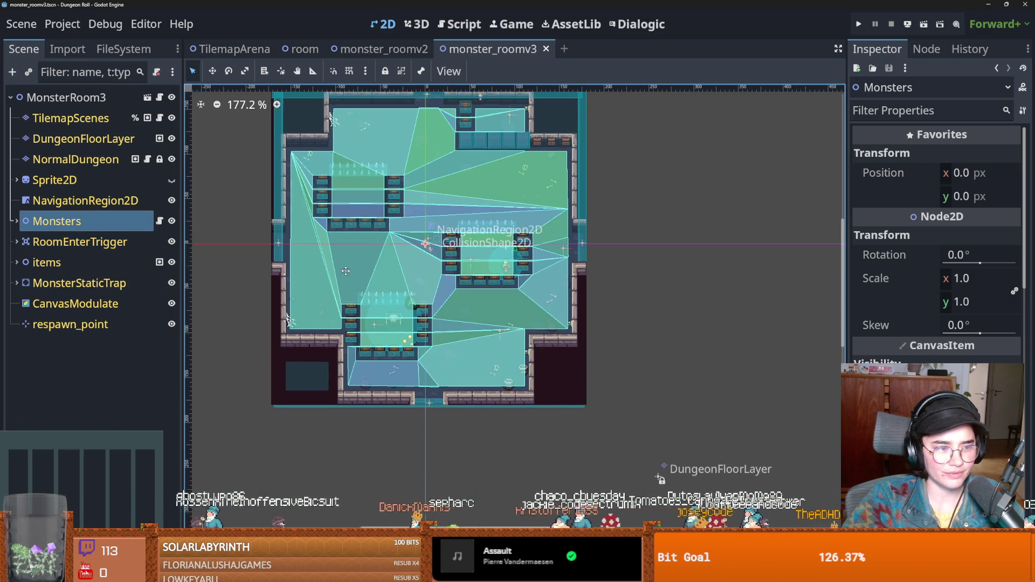
scroll(357, 268, "down", 1)
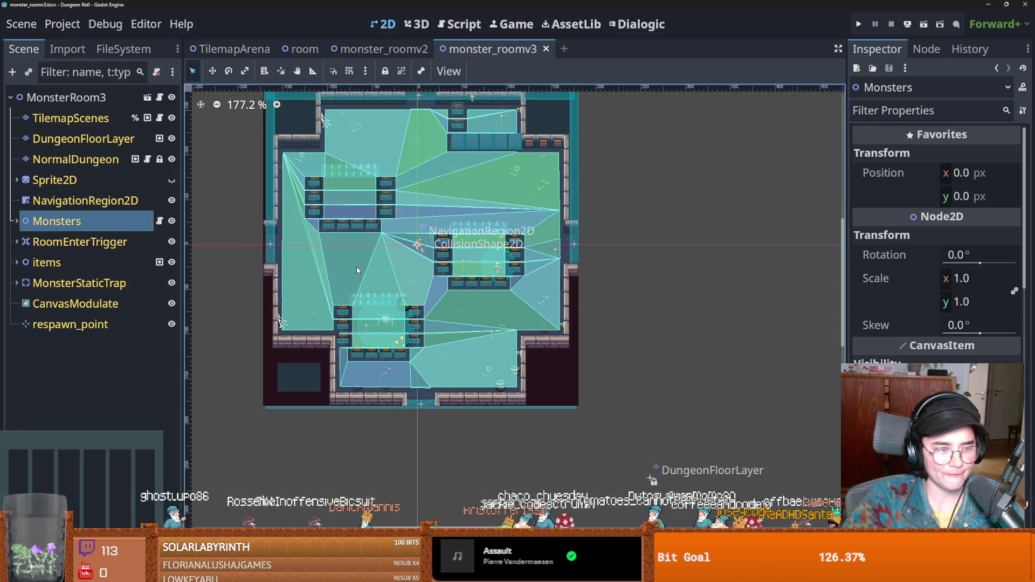
scroll(357, 266, "down", 1)
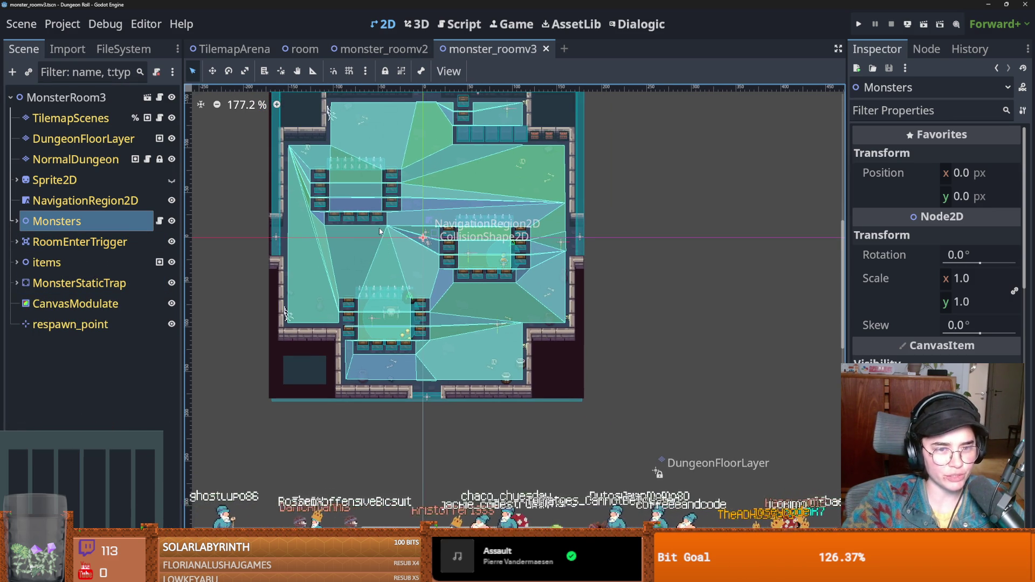
scroll(381, 232, "up", 3)
scroll(380, 232, "left", 2)
key("ctrl+s")
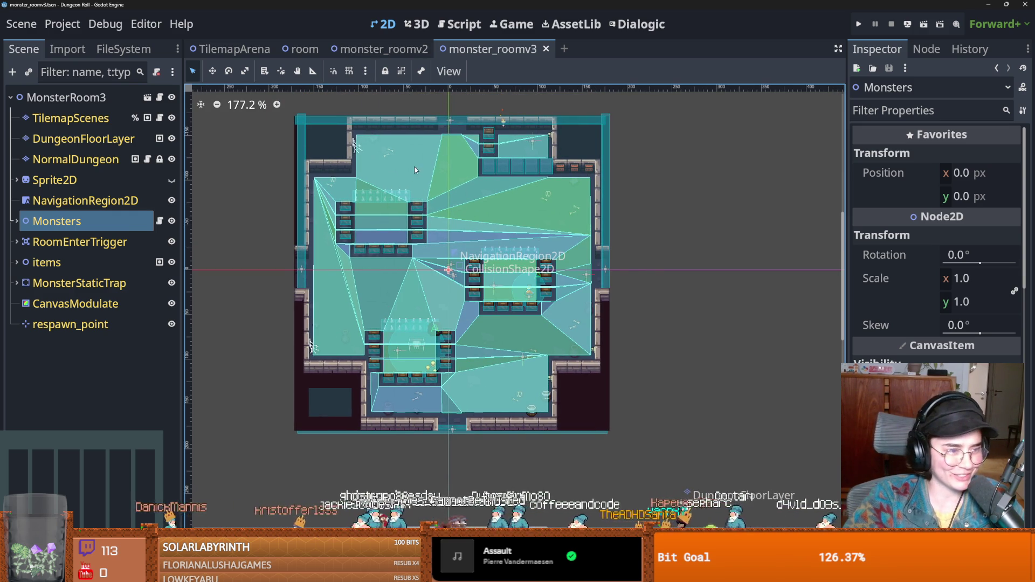
key("F5")
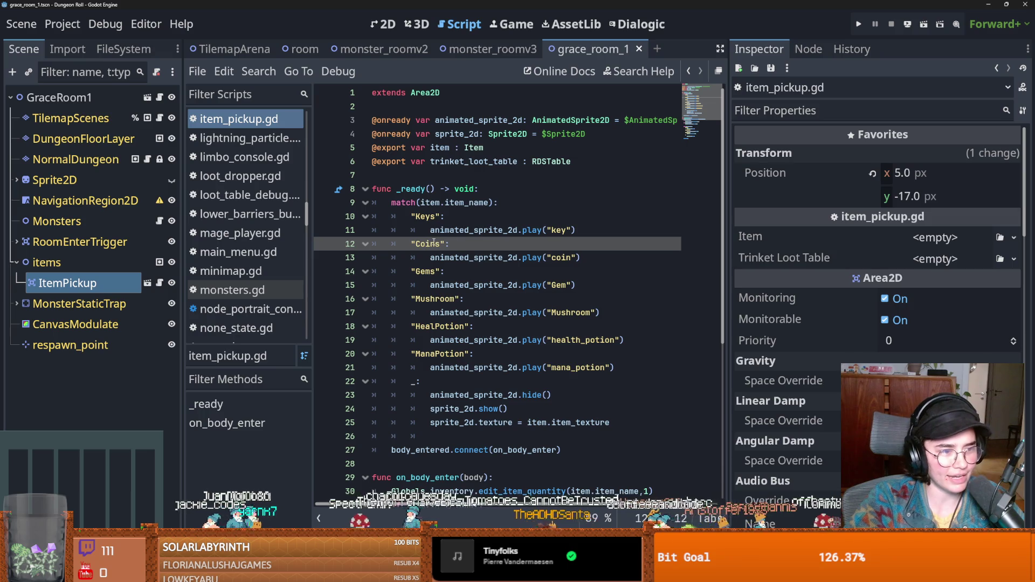
- Add two blank lines at the start of _ready() in item_pickup.gd and save
mouse_move(453, 232)
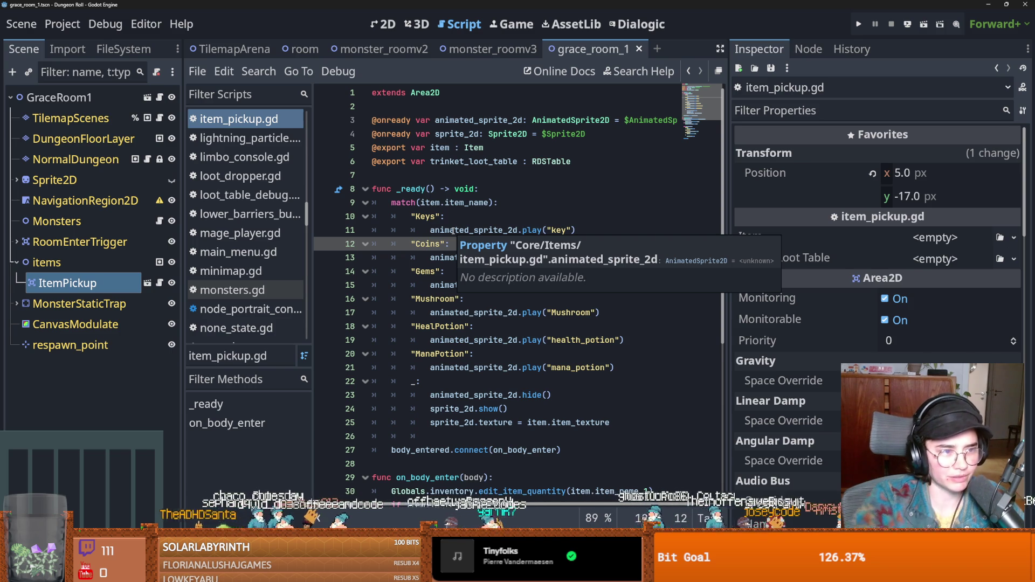
key("ctrl+s")
left_click(499, 191)
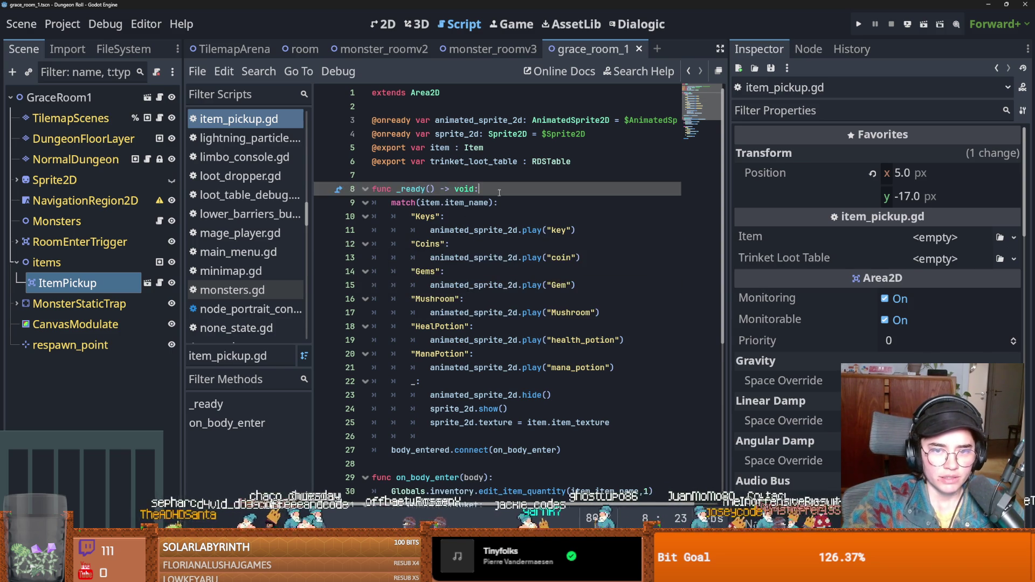
key("Return")
key("Return")
key("ctrl+s")
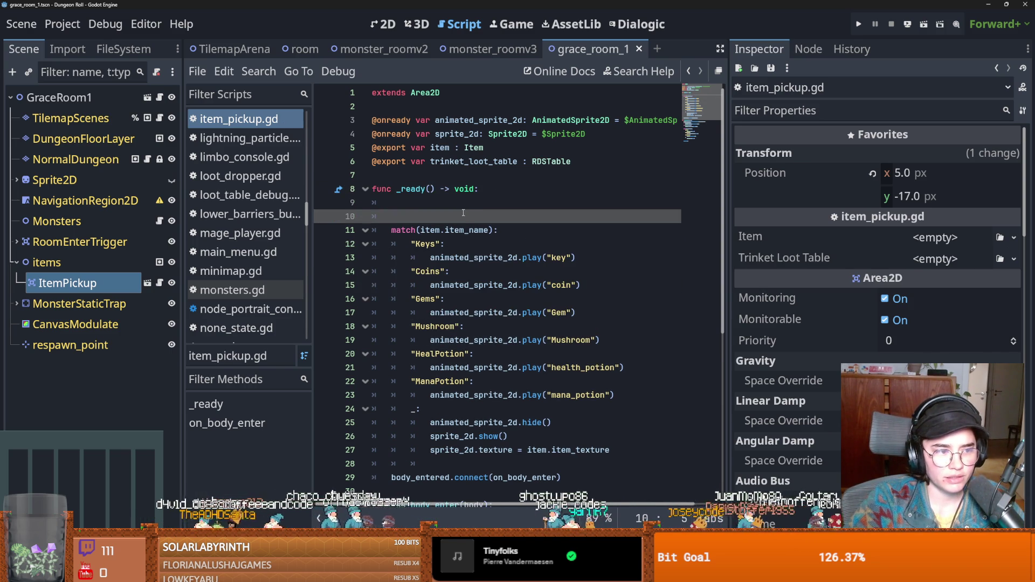
key("Up")
key("ctrl+s")
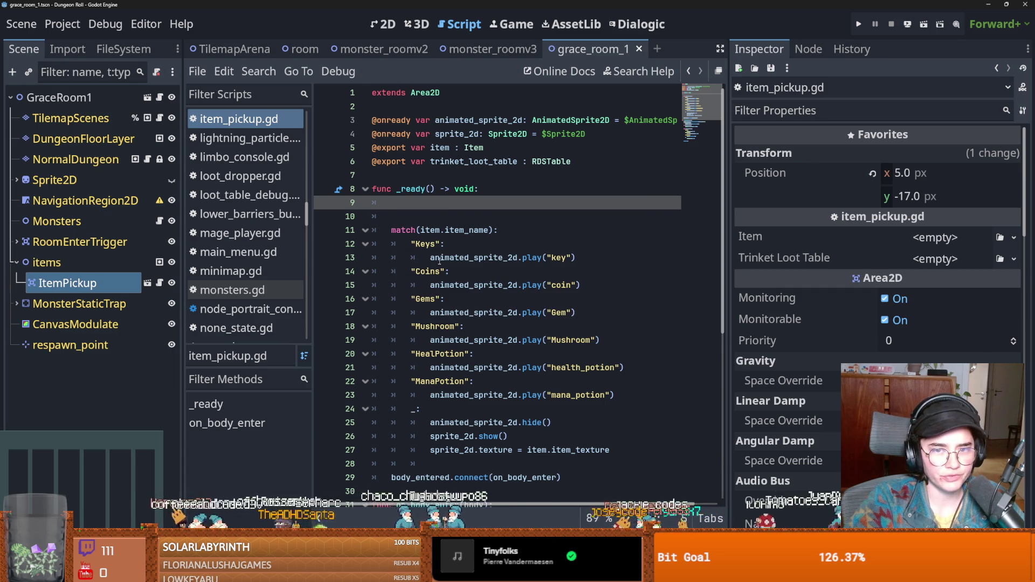
double_click(480, 161)
left_click_drag(581, 162, 367, 162)
key("ctrl+c")
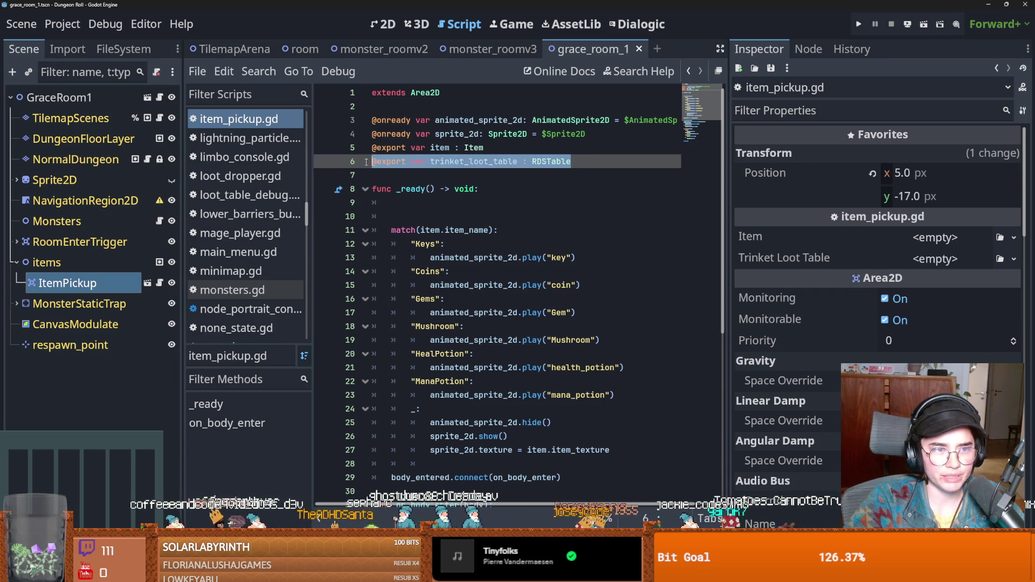
key("BackSpace")
key("ctrl+s")
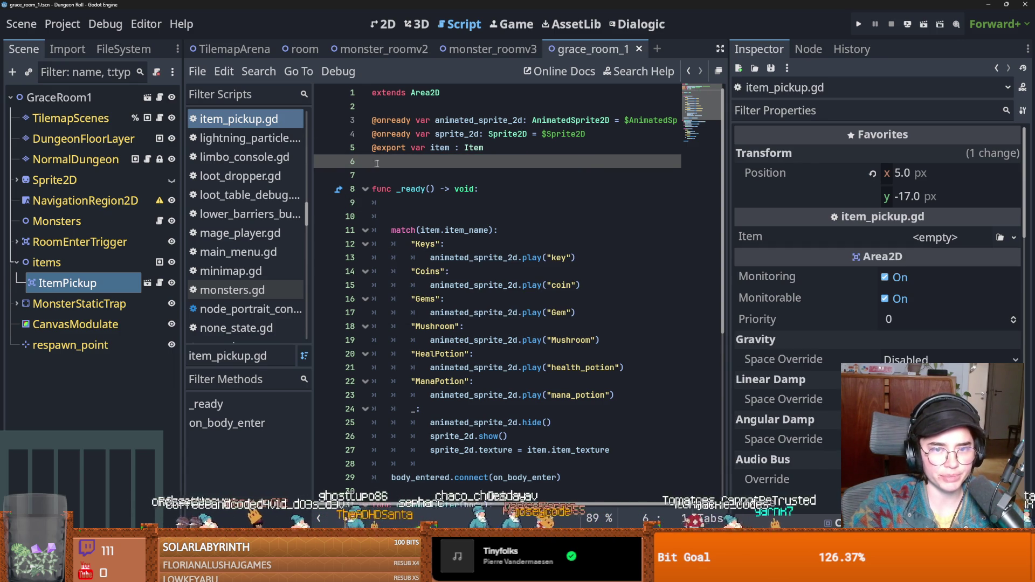
left_click(124, 48)
double_click(65, 97)
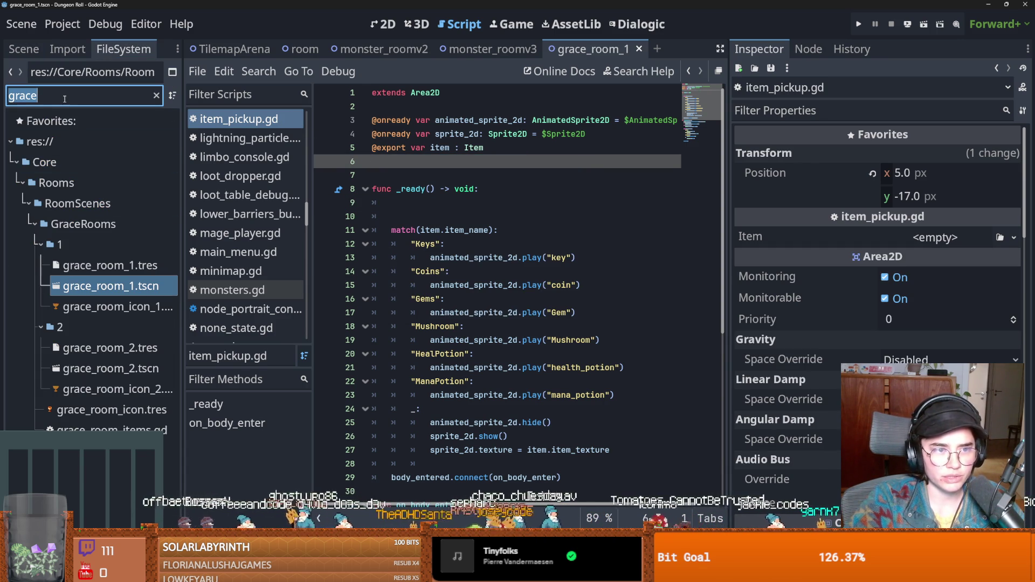
- Filter FileSystem for 'item_pic' and create a New Inherited Scene from item_pickup.tscn
type("item_pic")
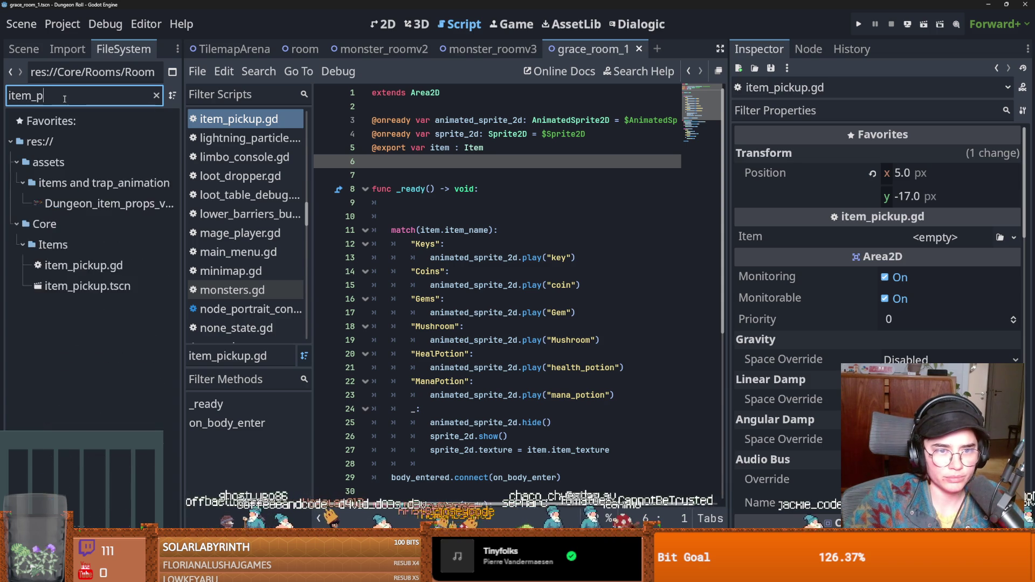
right_click(95, 229)
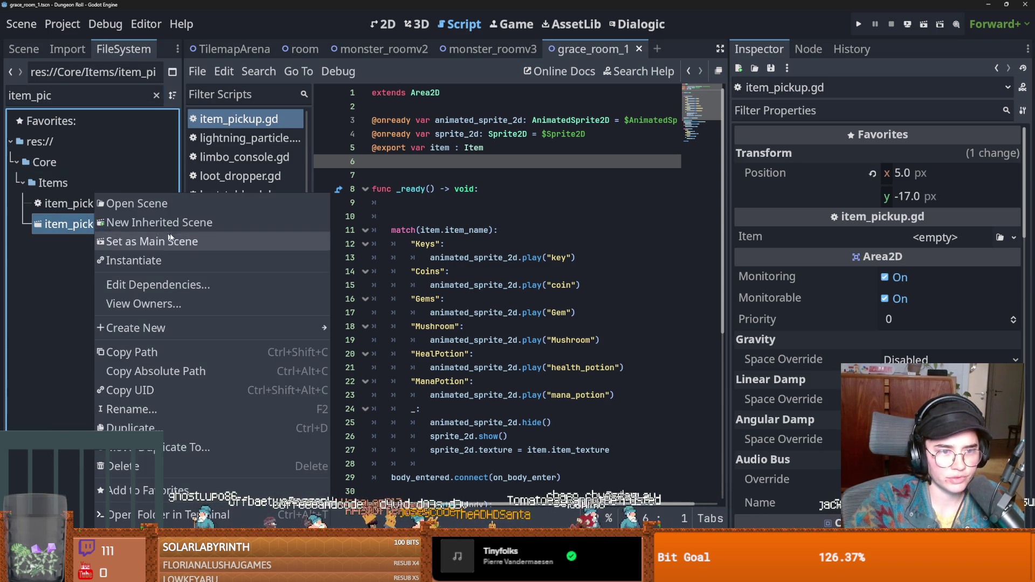
left_click(142, 229)
left_click(24, 49)
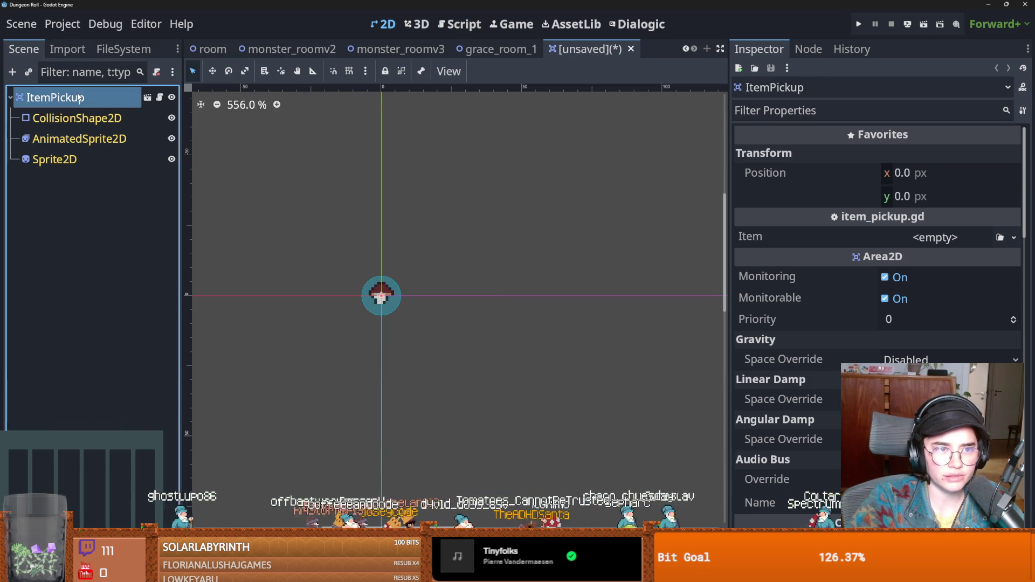
key("ctrl+s")
key("Escape")
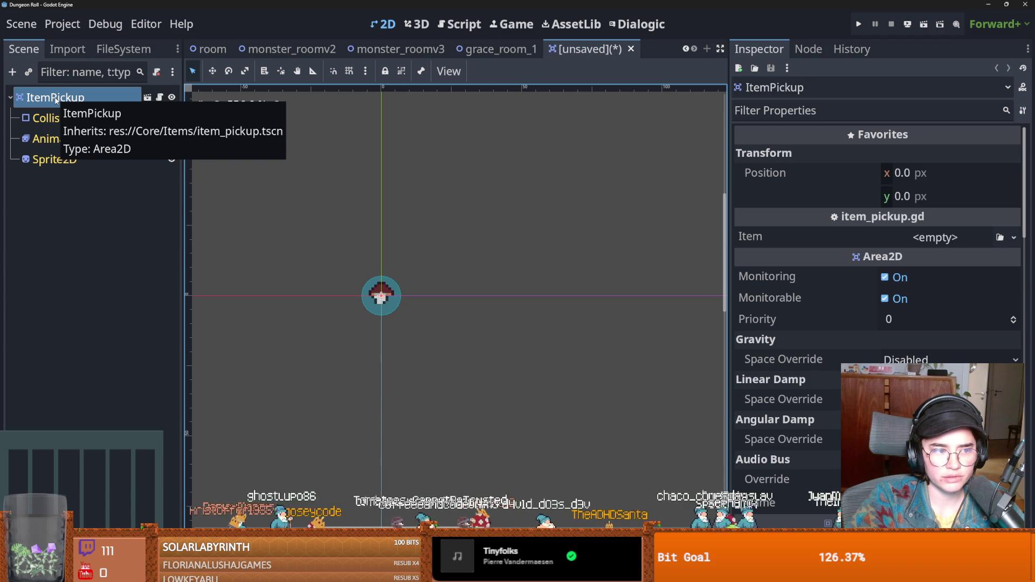
- Delete the blank lines in _ready and cancel saving the inherited scene
left_click(159, 97)
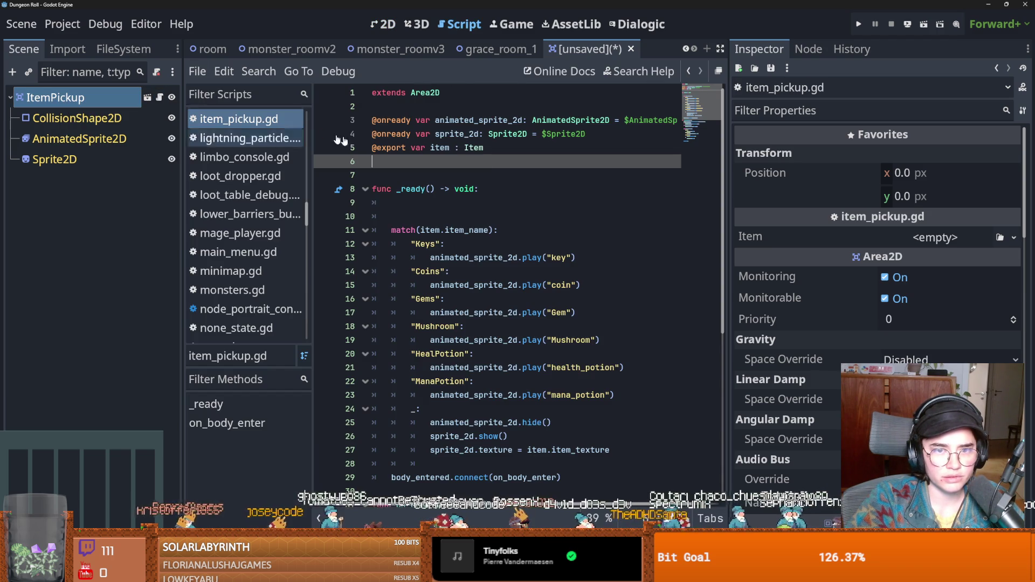
left_click(12, 72)
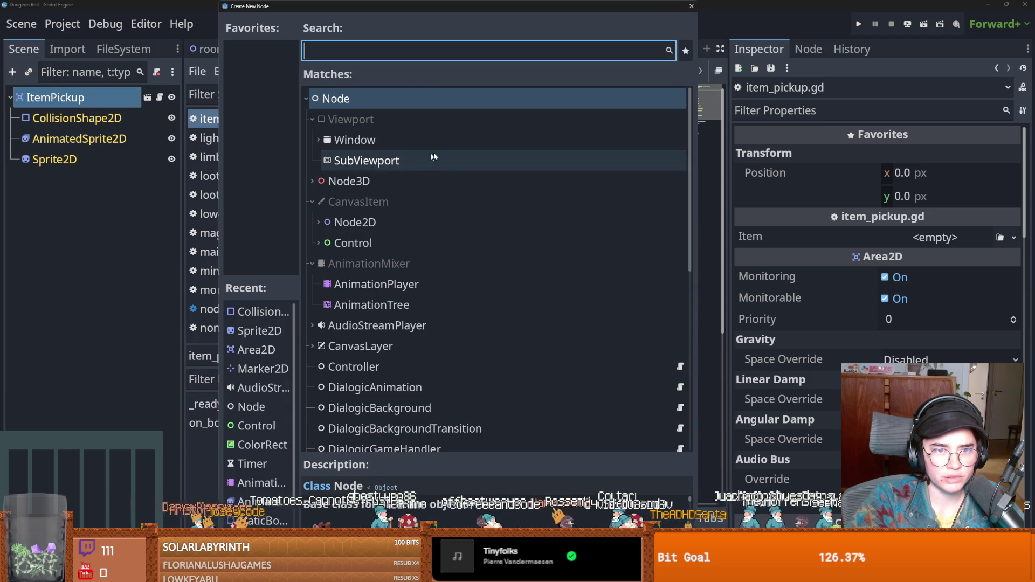
left_click(691, 6)
left_click(458, 212)
key("BackSpace")
key("BackSpace")
key("ctrl+s")
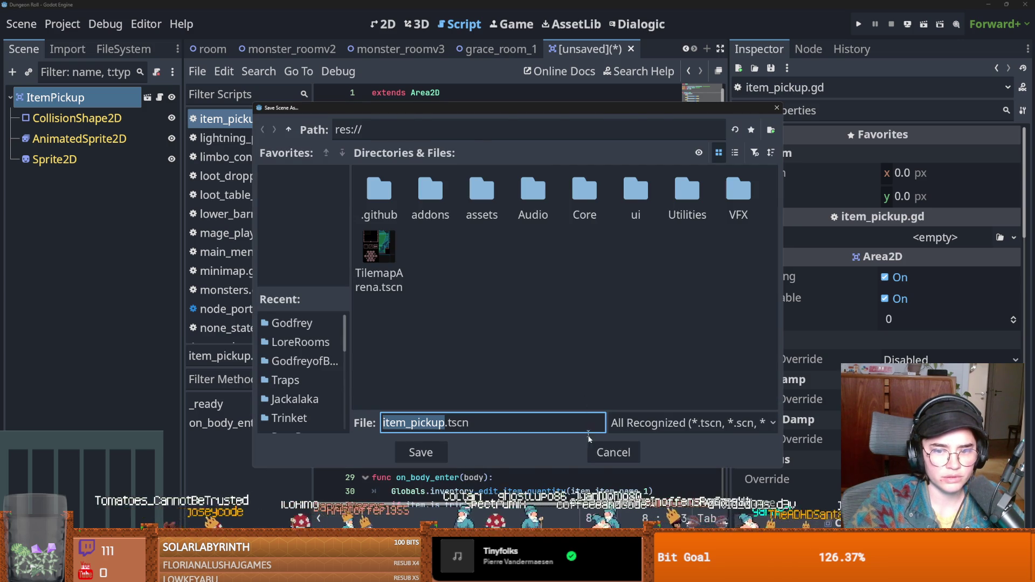
left_click(613, 453)
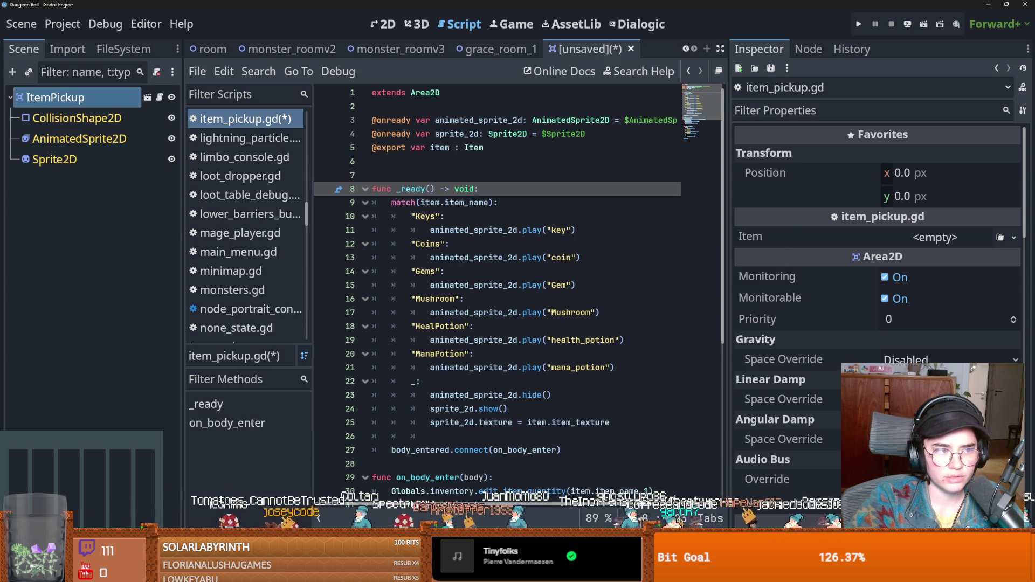
- Close the unsaved inherited scene with Don't Save and open item_pickup.tscn instead
left_click(54, 98)
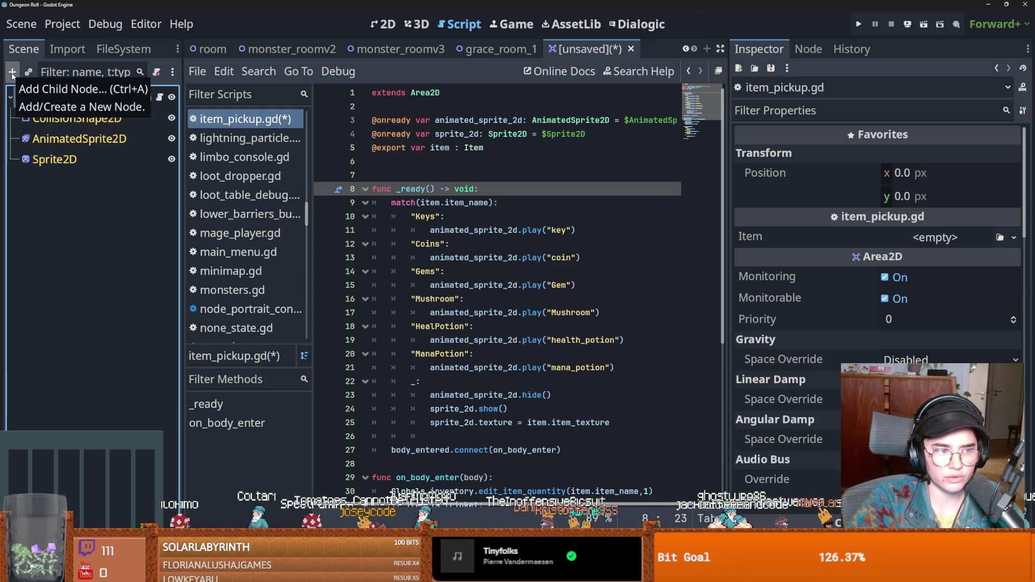
left_click(12, 75)
type("node")
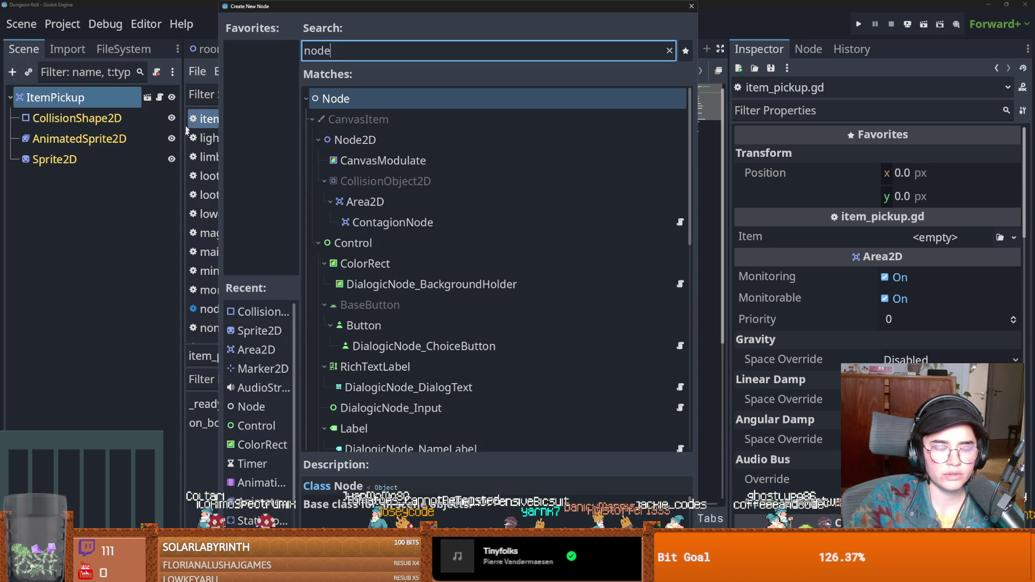
left_click(692, 6)
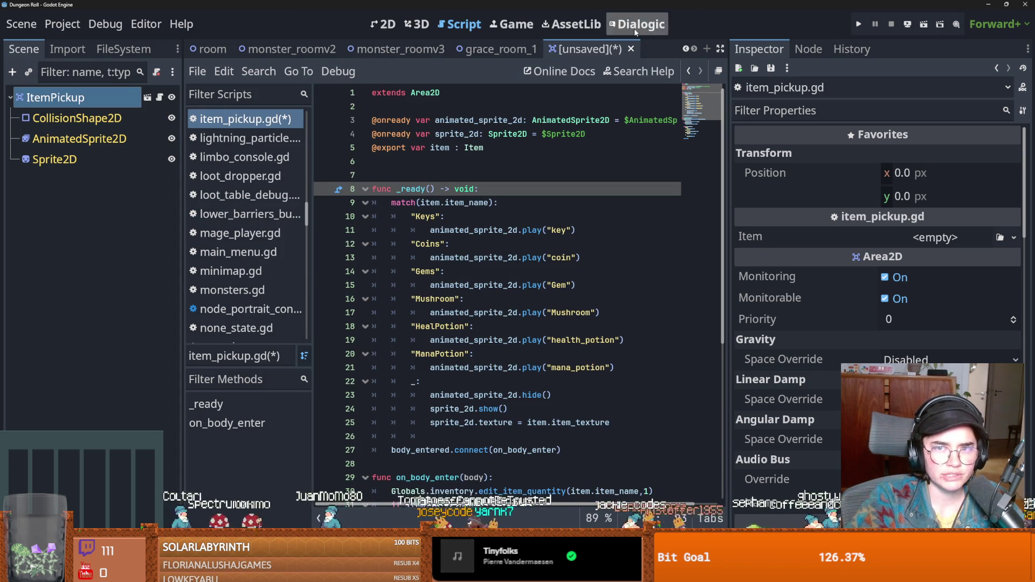
left_click(630, 50)
left_click(601, 322)
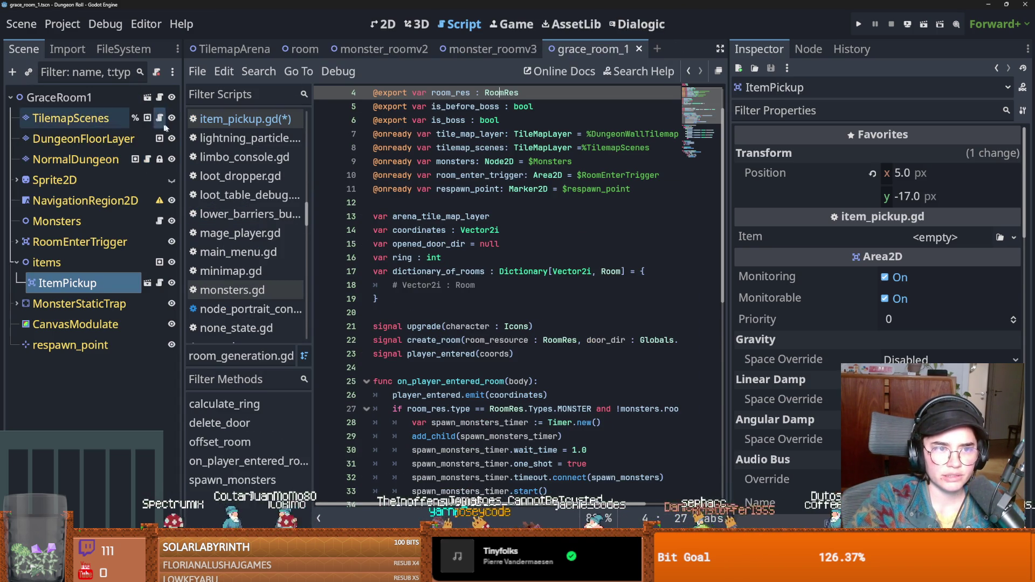
left_click(147, 283)
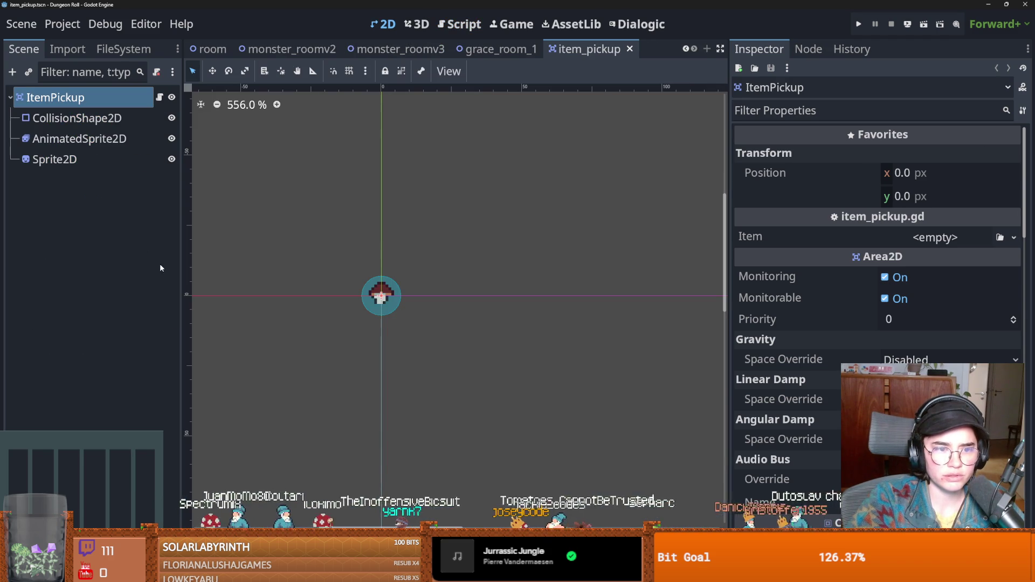
- Paste back the trinket_loot_table export and add an exported random_item bool defaulting to false
left_click(160, 97)
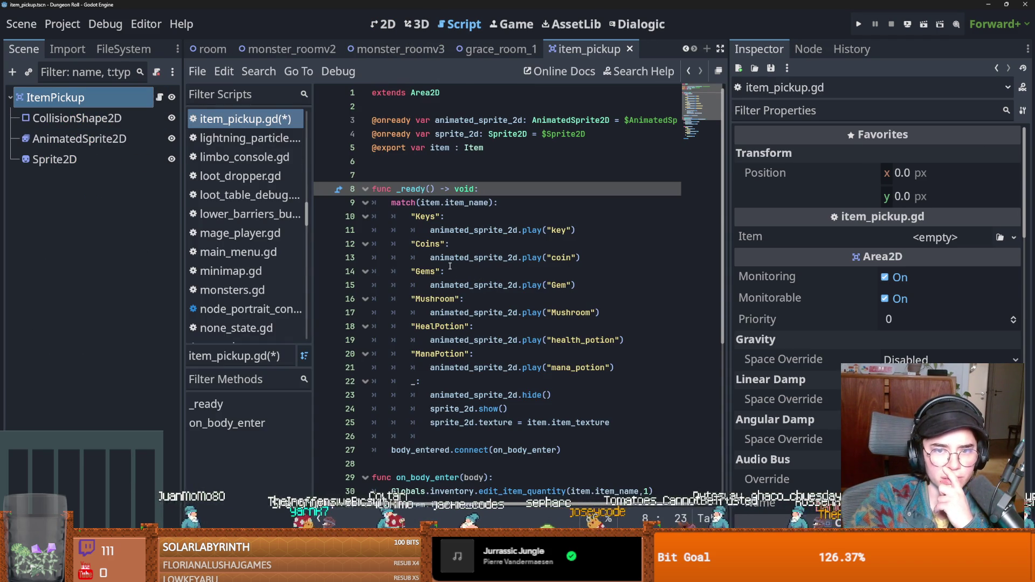
left_click(436, 160)
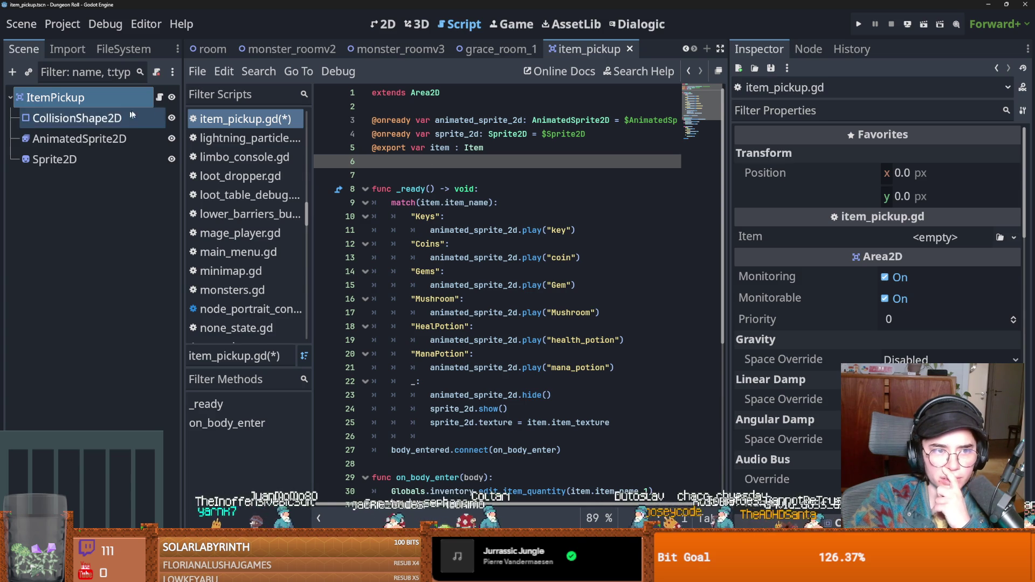
left_click(483, 189)
key("Return")
key("Return")
key("Up")
key("Up")
key("Up")
key("ctrl+v")
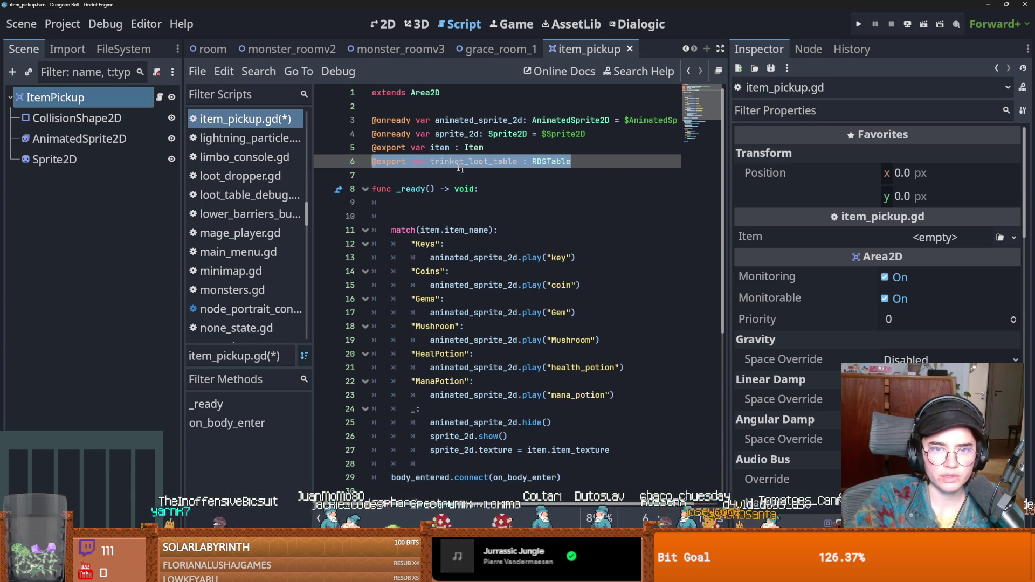
key("Return")
key("Return")
key("Up")
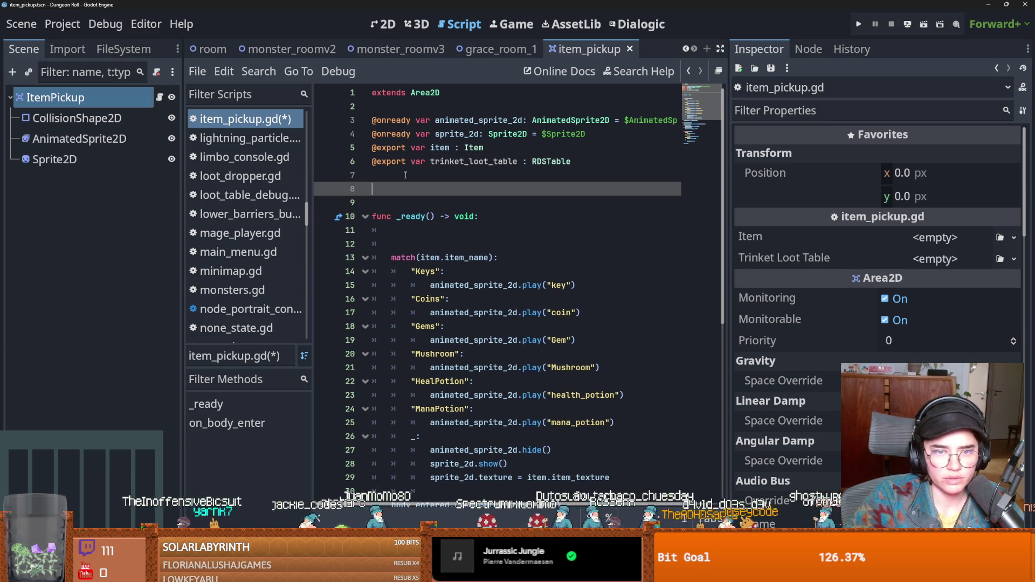
type("@expoert var random")
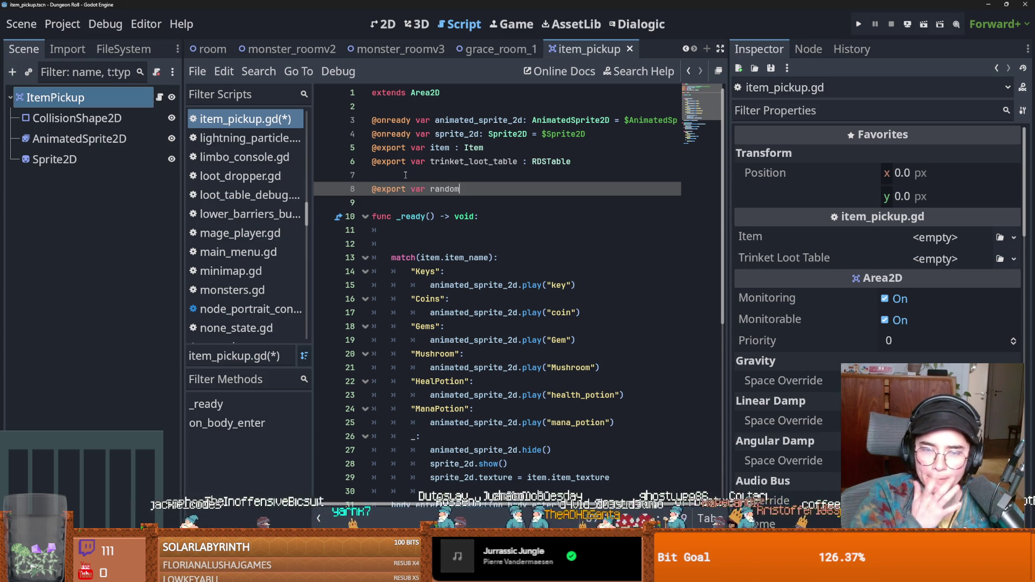
type("item : bool ")
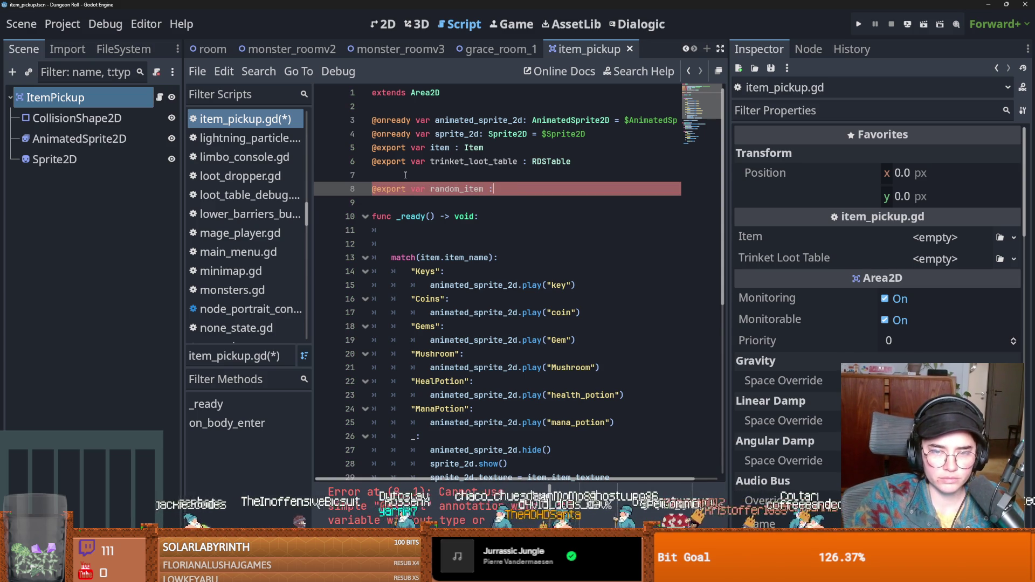
type("= false")
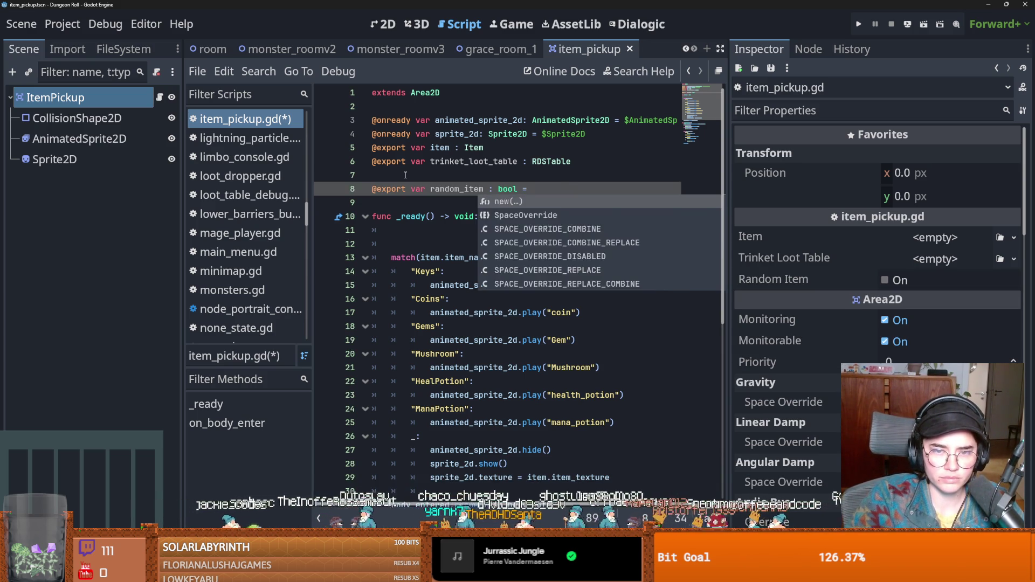
- In _ready, under 'if random_item', set item = trinket_loot_table.rds_result and save
left_click(413, 235)
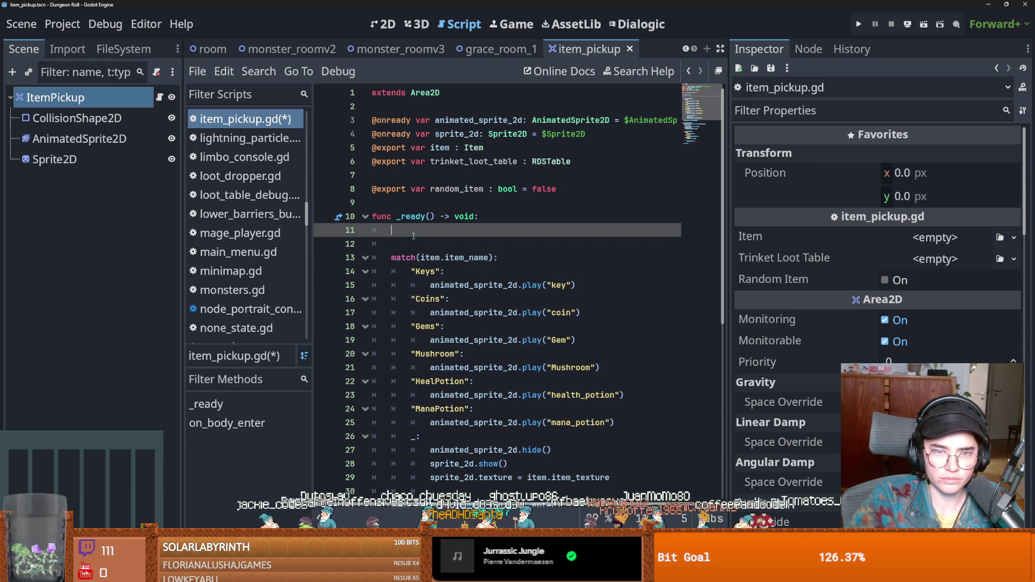
type("m_")
key("Return")
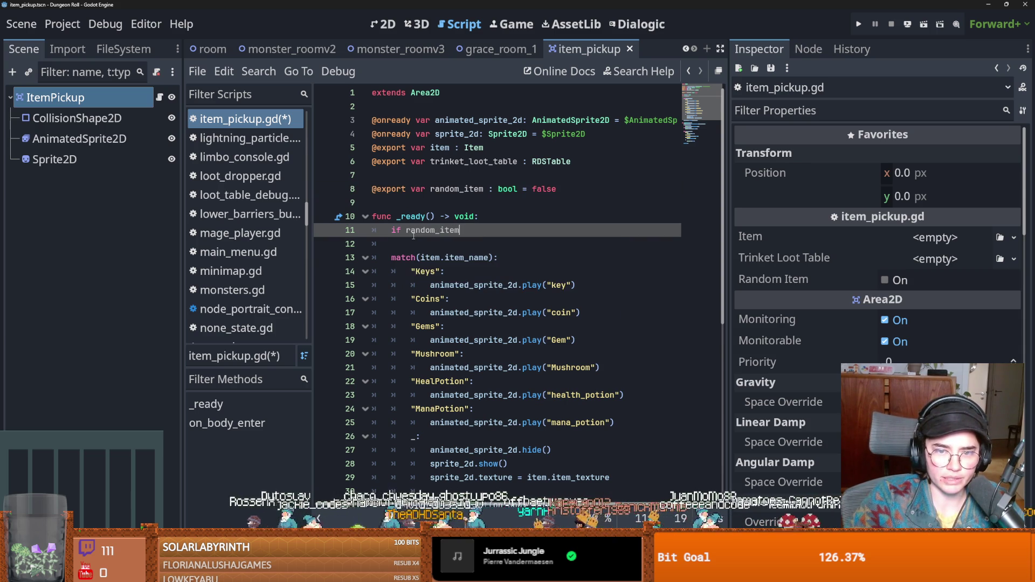
key("Return")
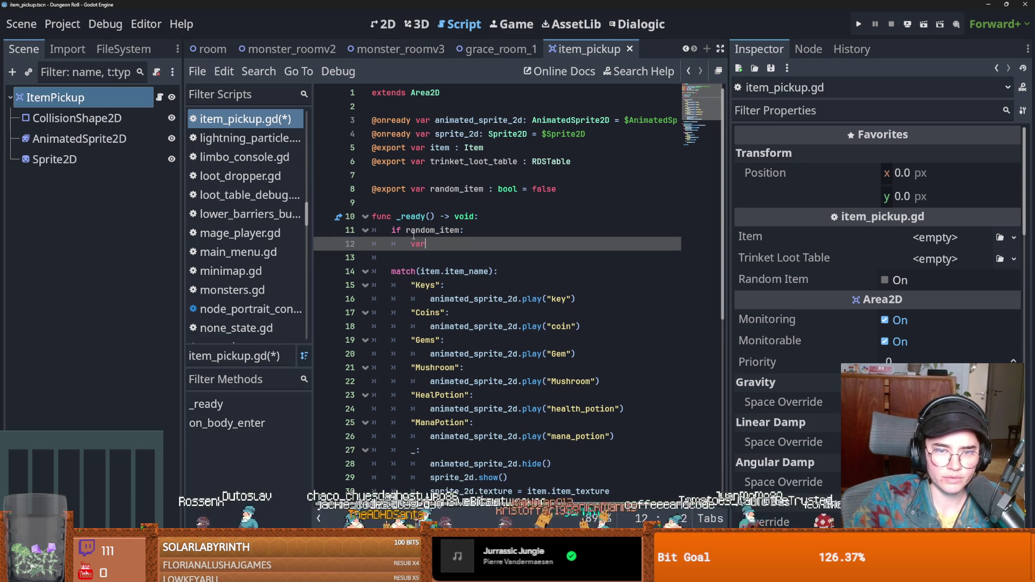
key("BackSpace")
key("BackSpace")
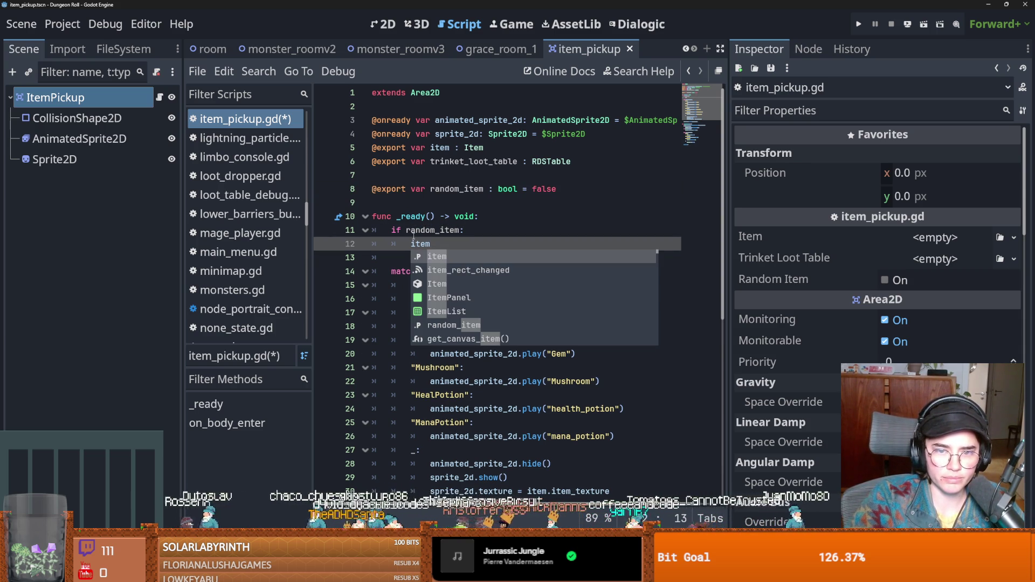
type("= ")
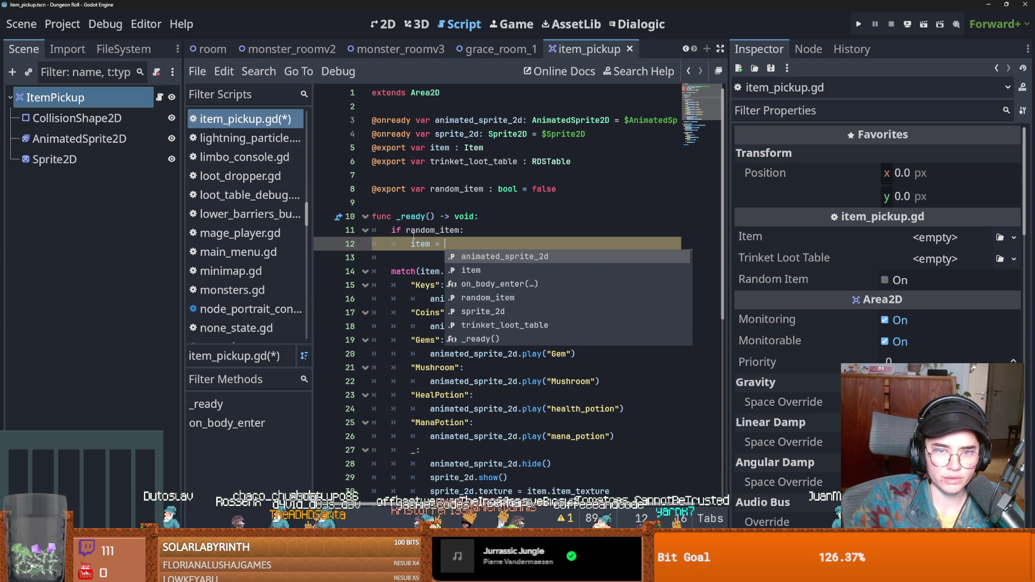
type("trinket_loot_table.r")
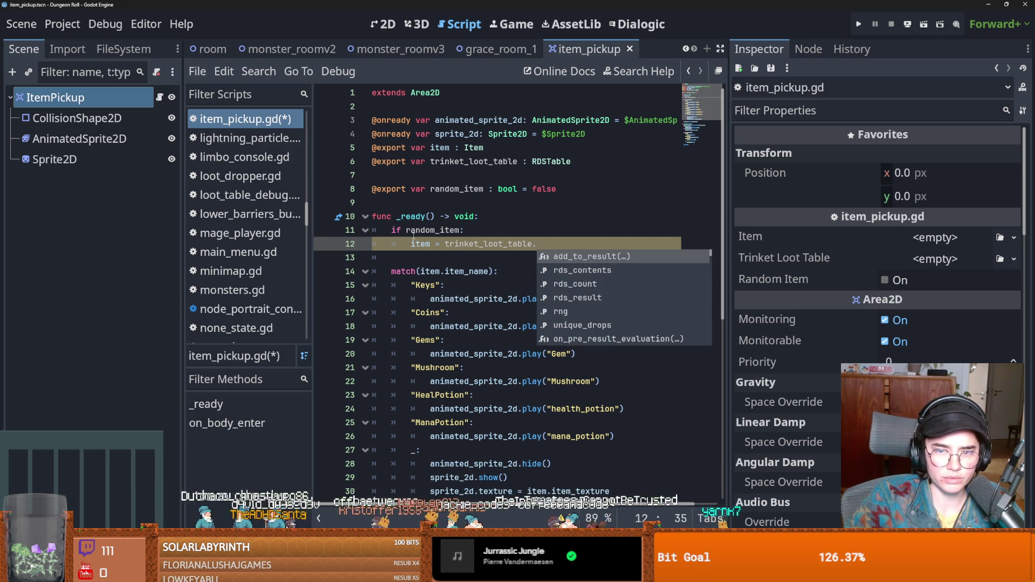
key("Down")
key("Down")
key("Return")
key("ctrl+s")
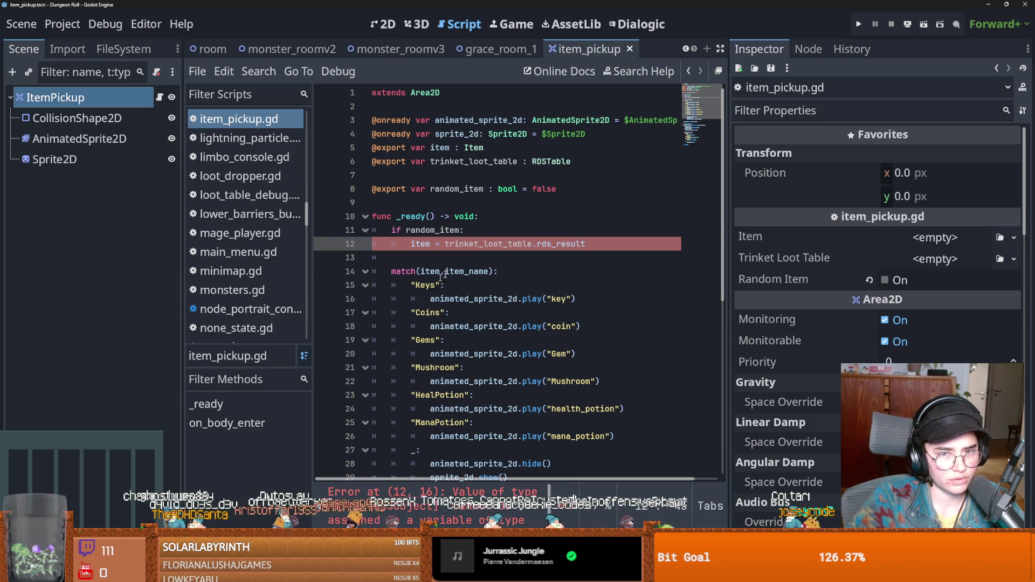
double_click(583, 244)
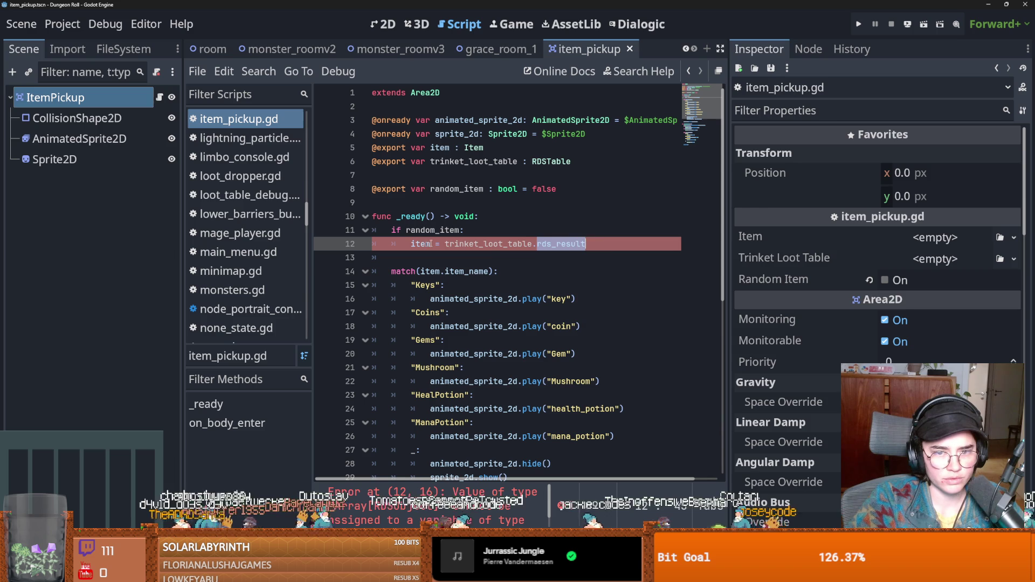
- Rename the exported flag to is_random_item and line 12's variable to random_
left_click(588, 245)
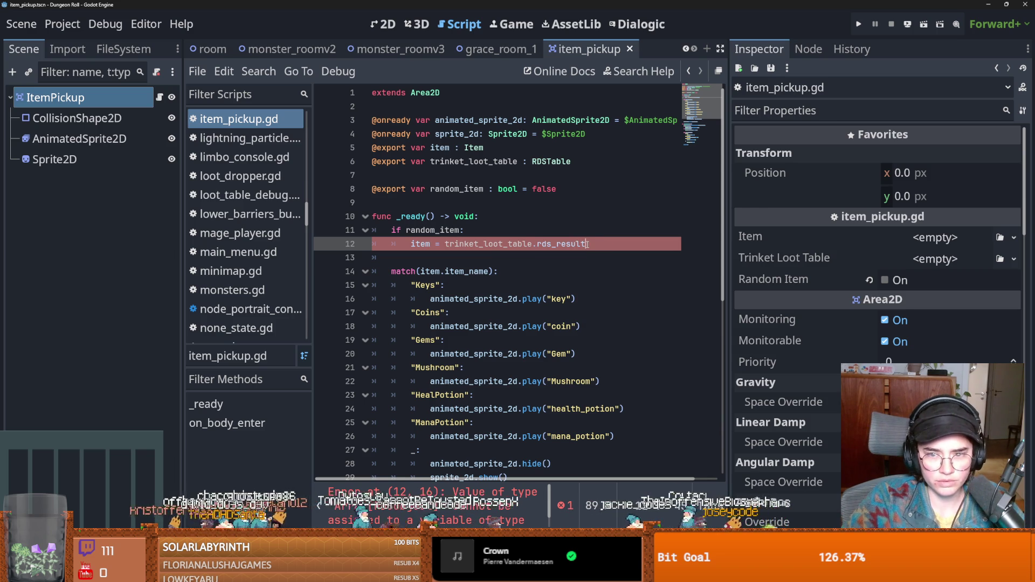
double_click(416, 244)
type("random_")
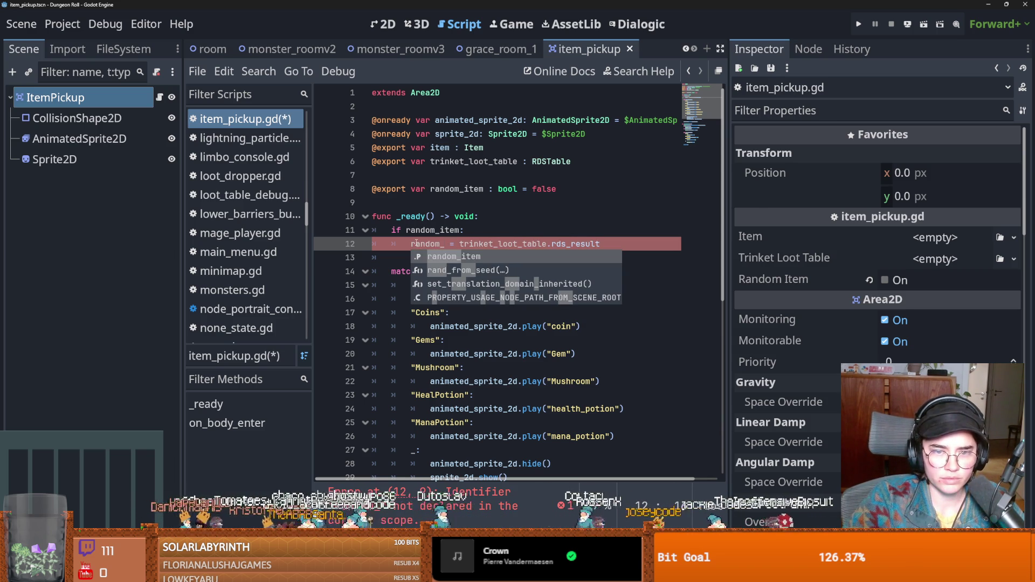
left_click(430, 188)
type("is_")
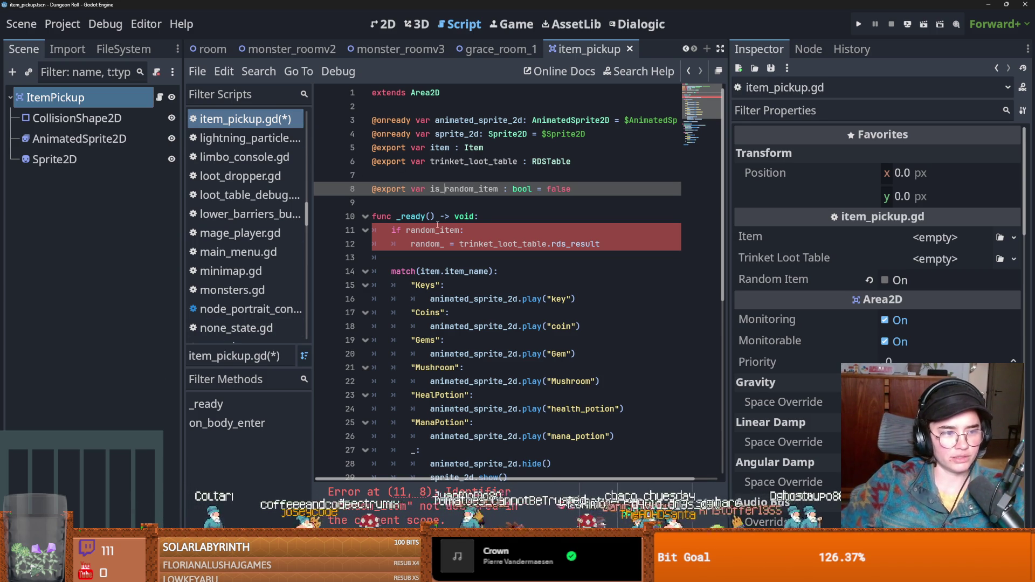
- Use is_random_item in the if condition and store rds_result in 'var random_item'
double_click(460, 189)
key("ctrl+c")
double_click(433, 230)
key("ctrl+v")
double_click(427, 244)
left_click(482, 208)
double_click(427, 244)
type("var random_item")
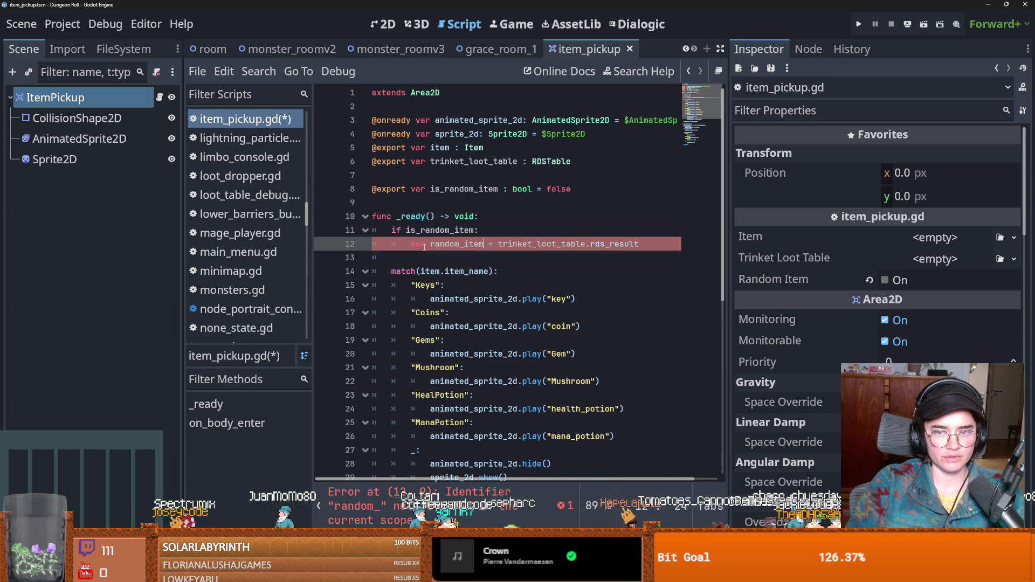
- Add 'if random_item.size() > 0:' assigning item = random_item[0], then save
left_click(658, 243)
key("Return")
type("if rando")
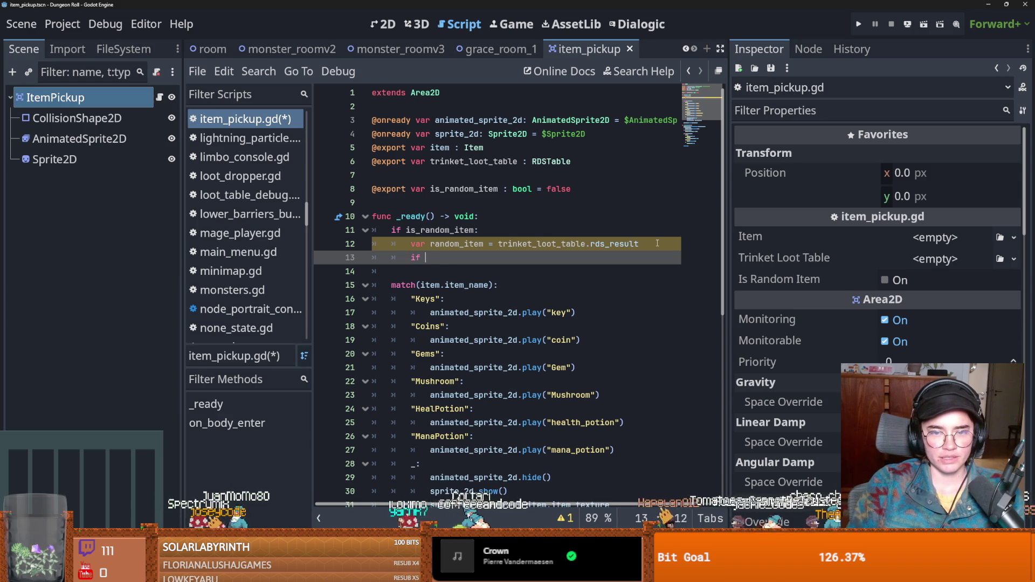
type("m_item.size() > ")
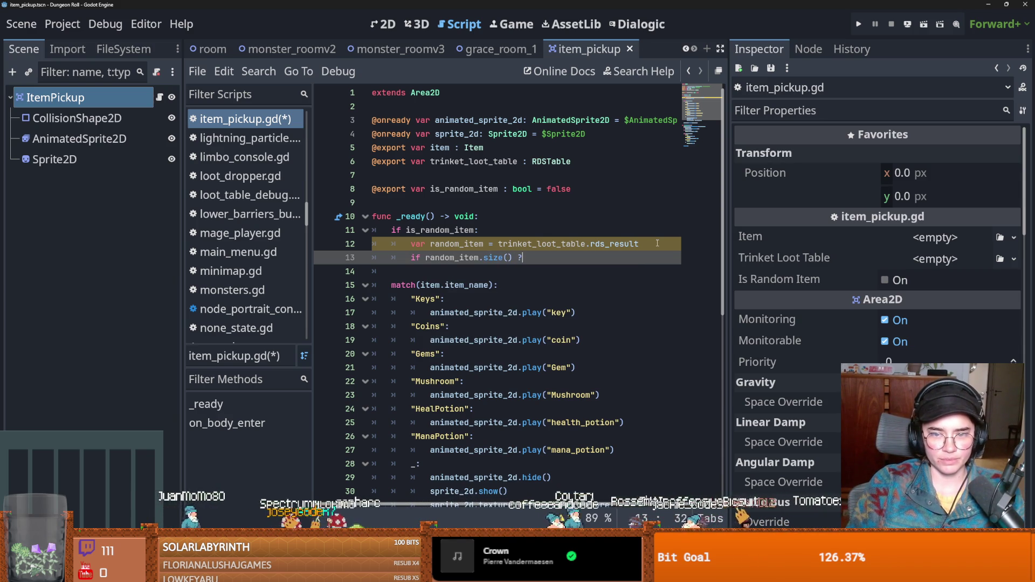
type("0:")
key("Return")
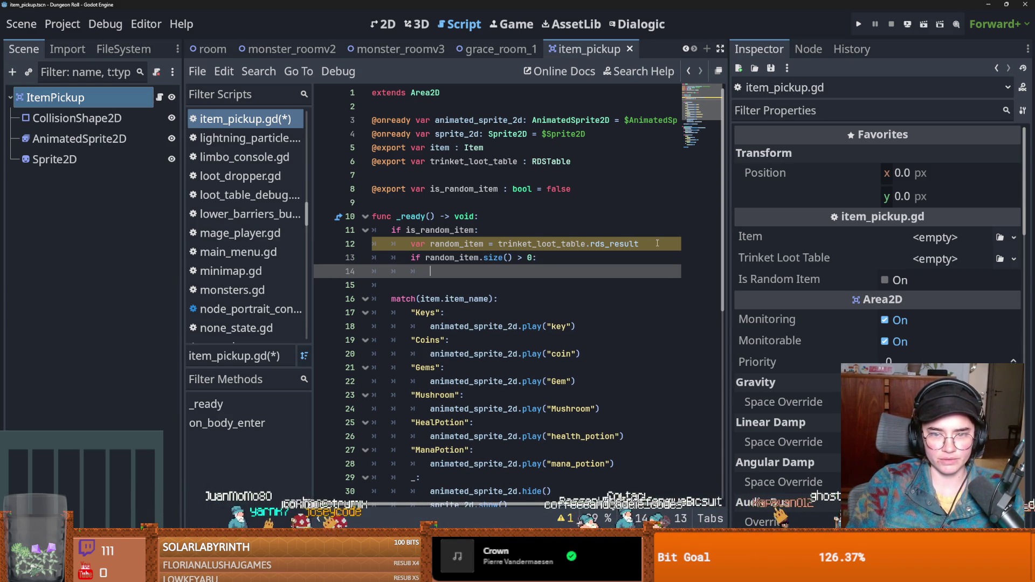
type("m = random_item[")
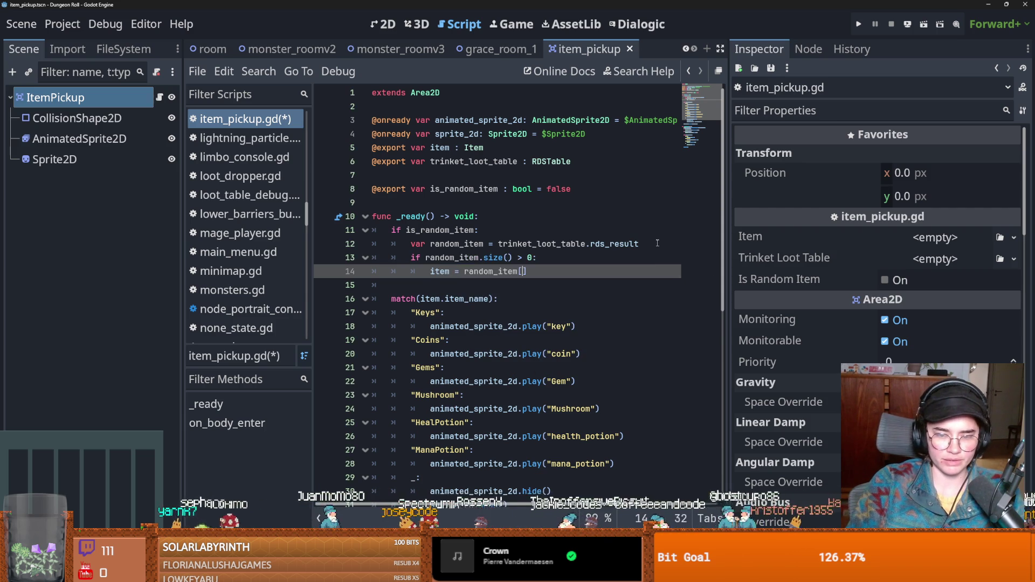
key("ctrl+s")
left_click(383, 175)
key("ctrl+s")
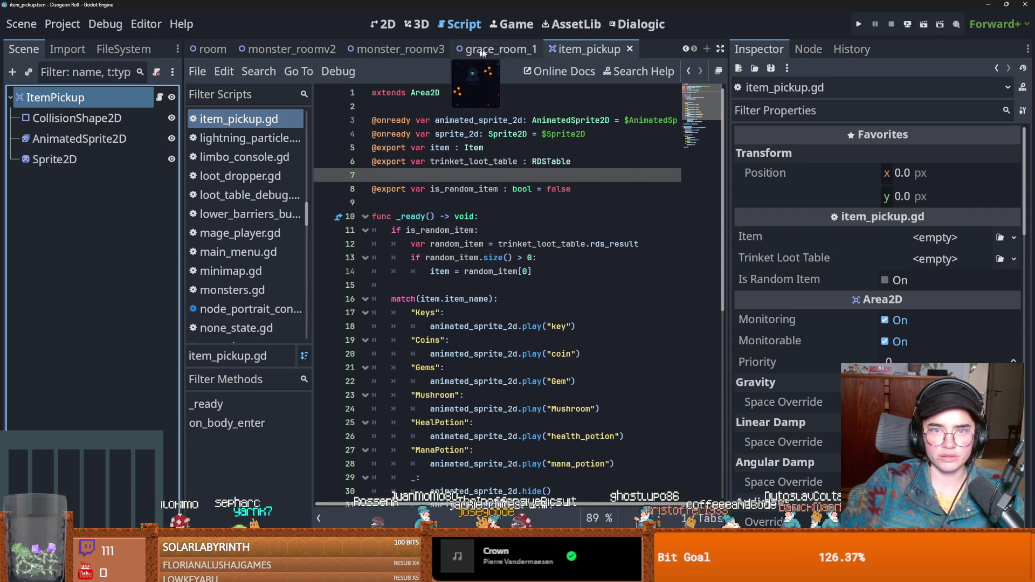
- In grace_room_1, turn on Is Random Item for ItemPickup, assign trinket_loot_table.tres, and save
left_click(462, 50)
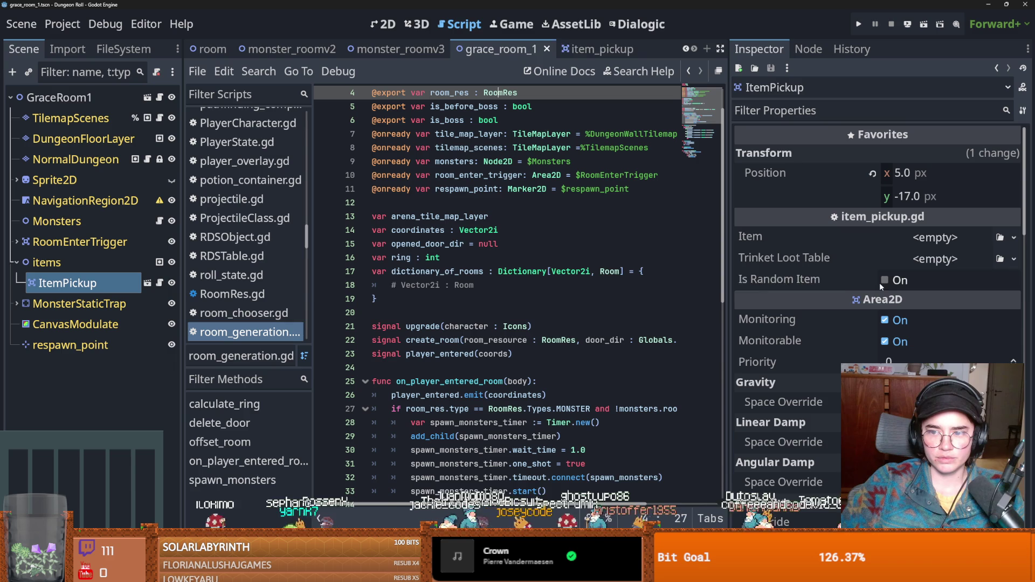
left_click(884, 280)
left_click(1014, 259)
left_click(969, 325)
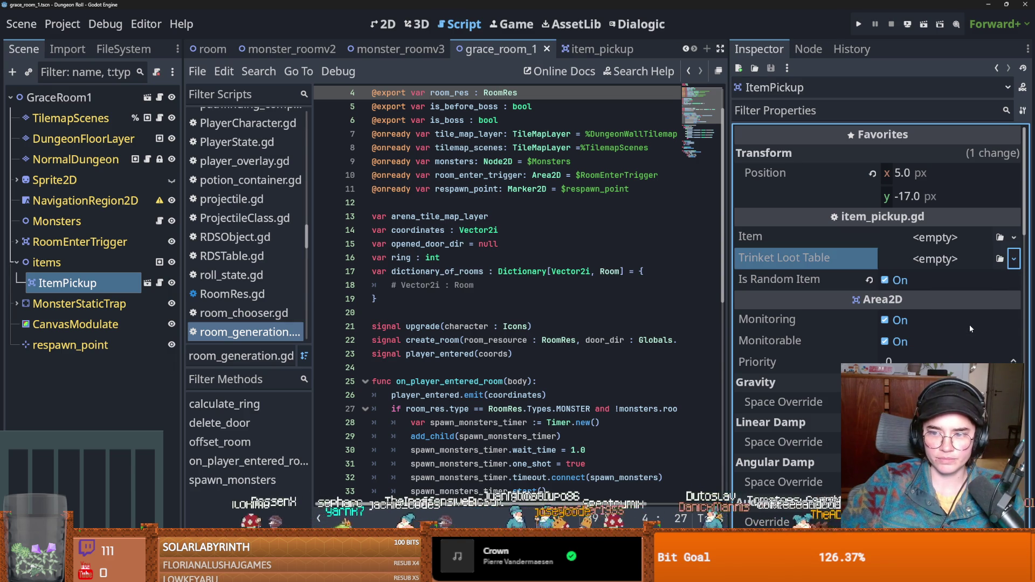
type("tri")
key("Return")
key("ctrl+s")
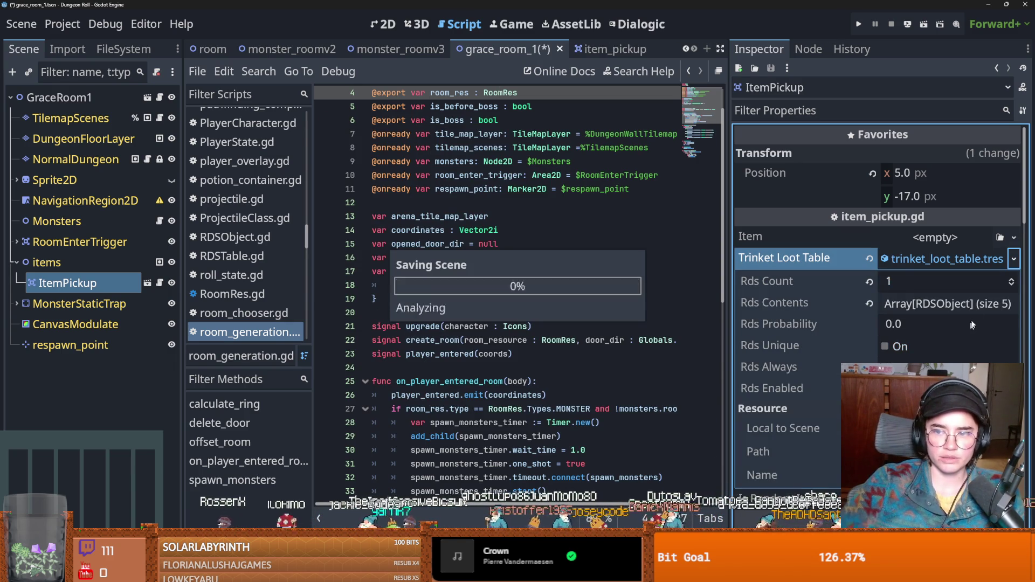
- Review the loot table's Rds Contents entries, save the scene again, and run the project
left_click(937, 304)
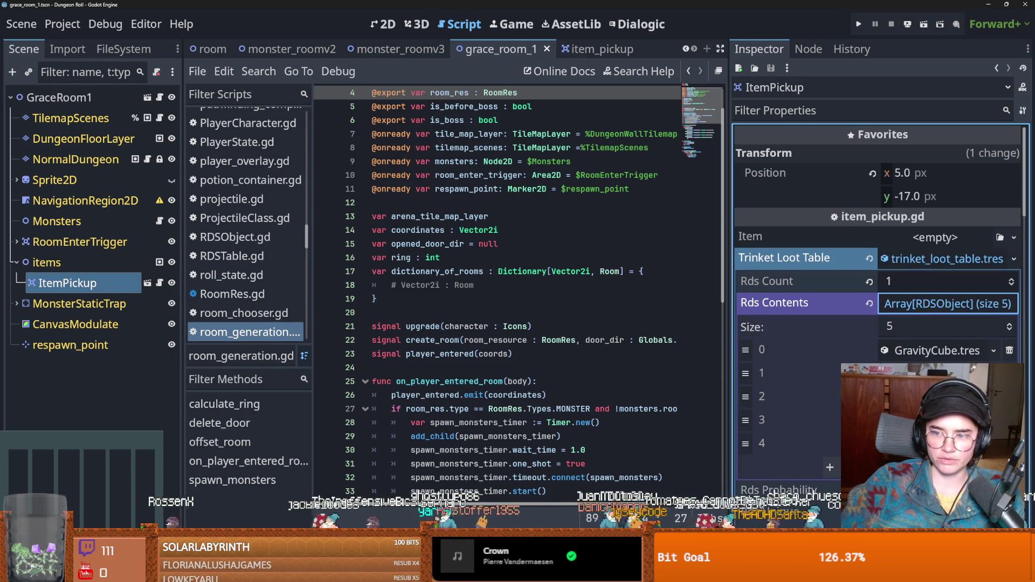
scroll(885, 205, "down", 2)
left_click(885, 204)
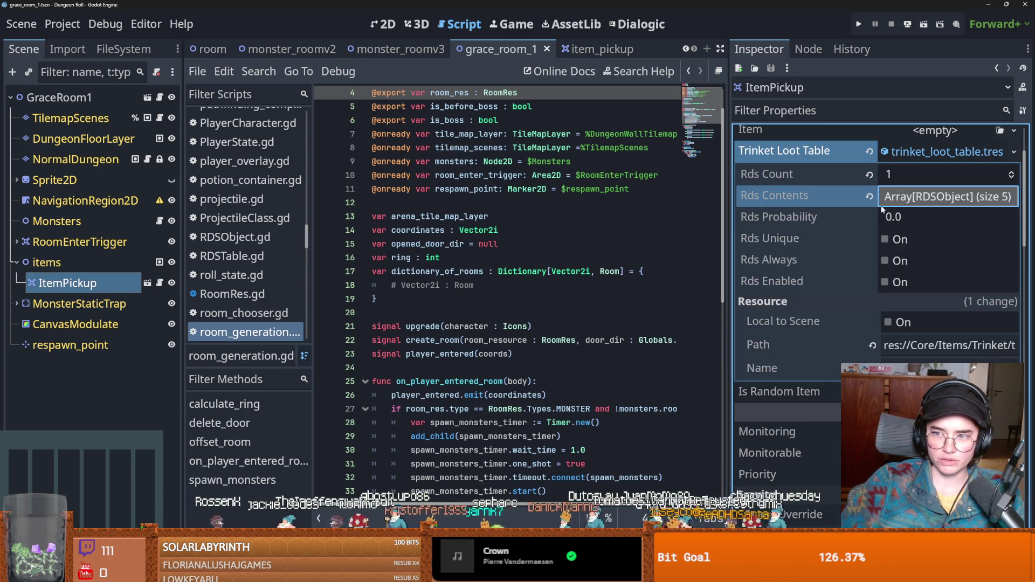
left_click(915, 191)
left_click(921, 157)
left_click(921, 157)
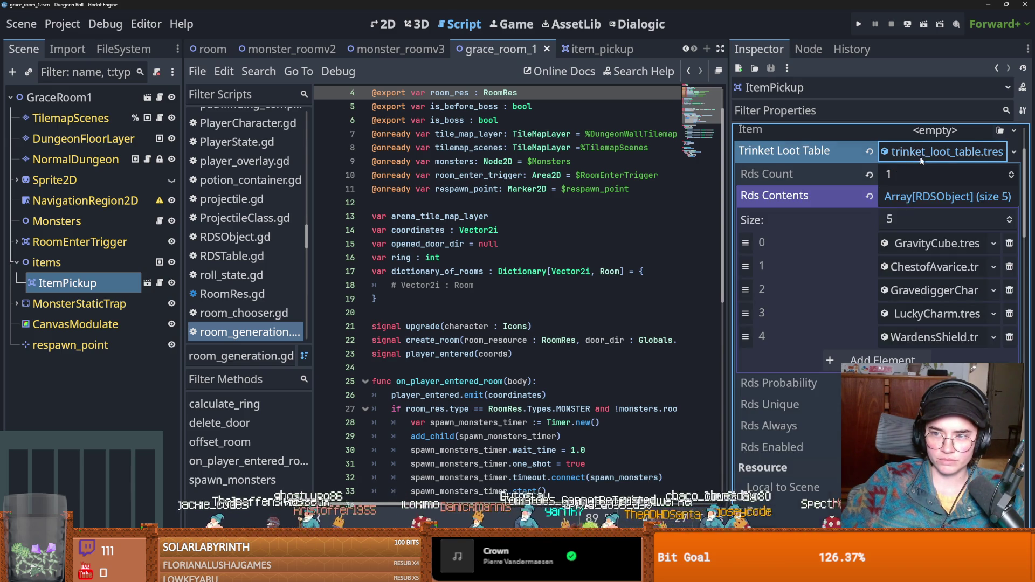
left_click(911, 198)
key("ctrl+s")
left_click(911, 198)
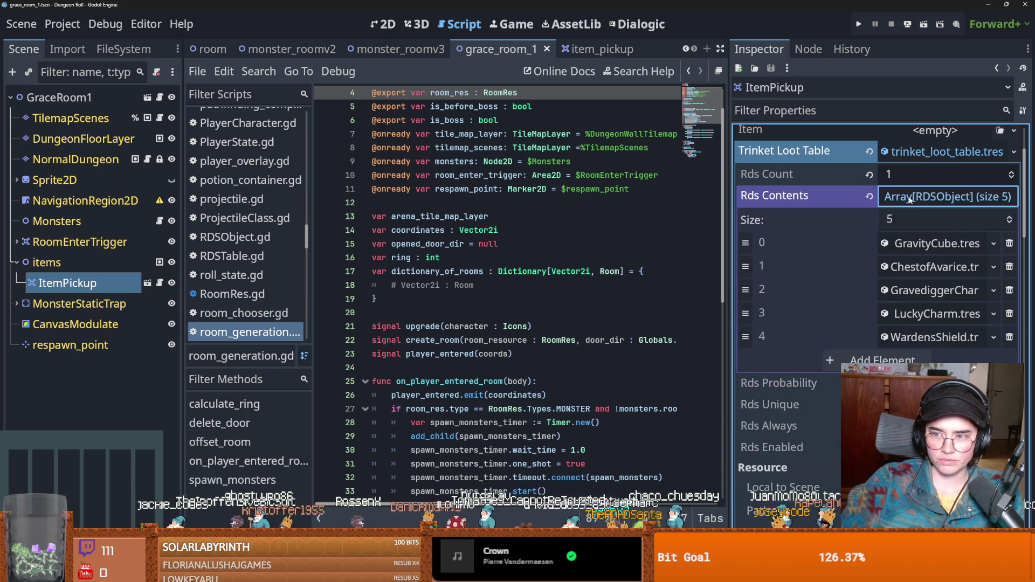
left_click(915, 243)
left_click(916, 243)
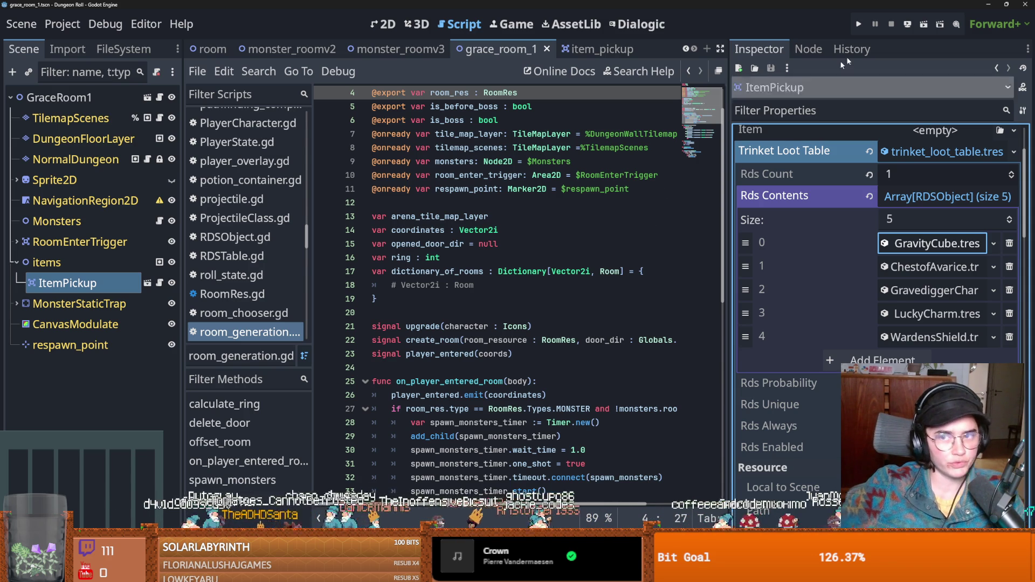
left_click(858, 31)
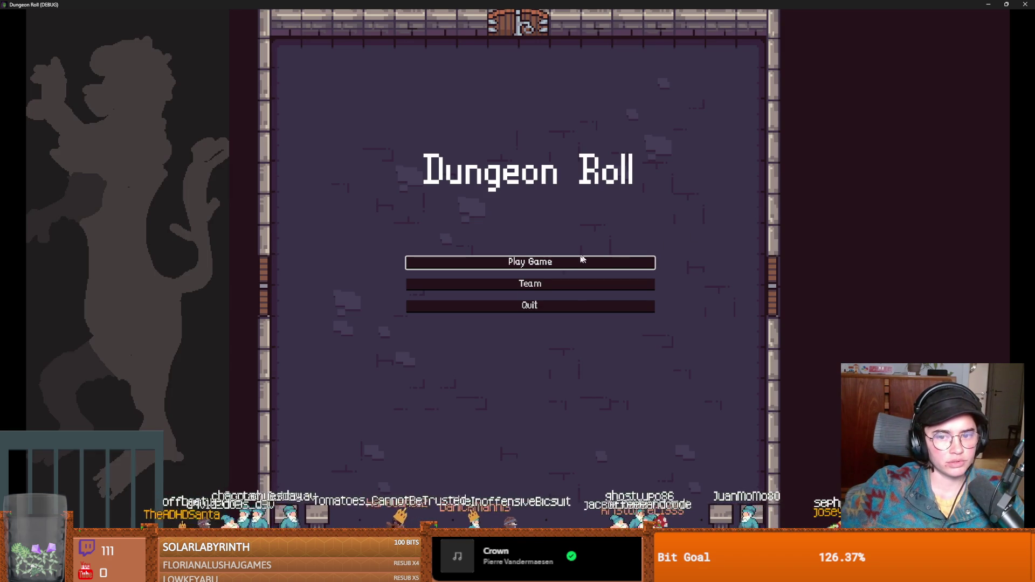
- Start a new game as the Crusader and walk the knight out the west door
left_click(562, 265)
left_click(504, 215)
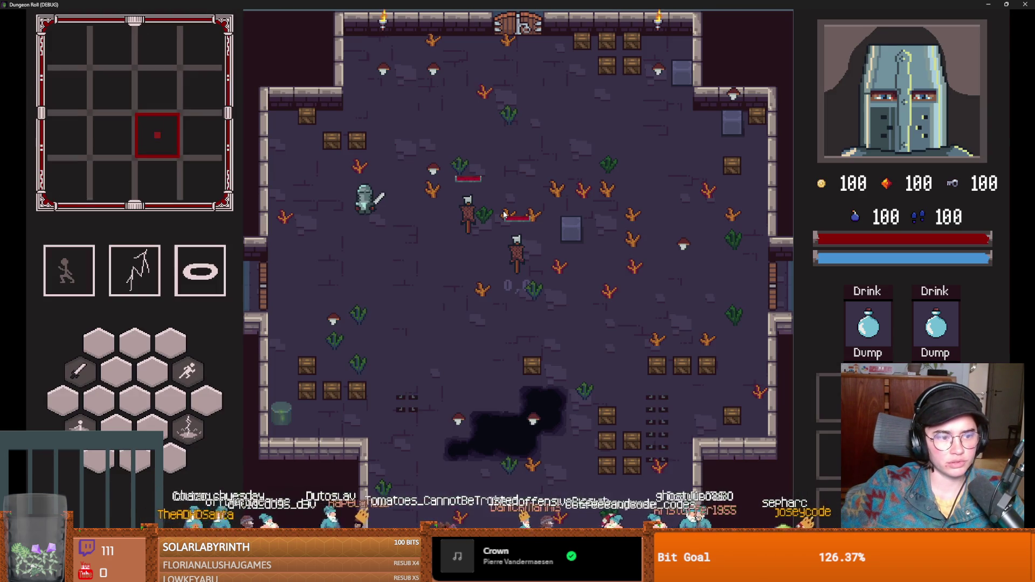
key("a")
key("s")
- Reroll the room choices five times, enter the middle room, and unlock the next door
left_click(552, 118)
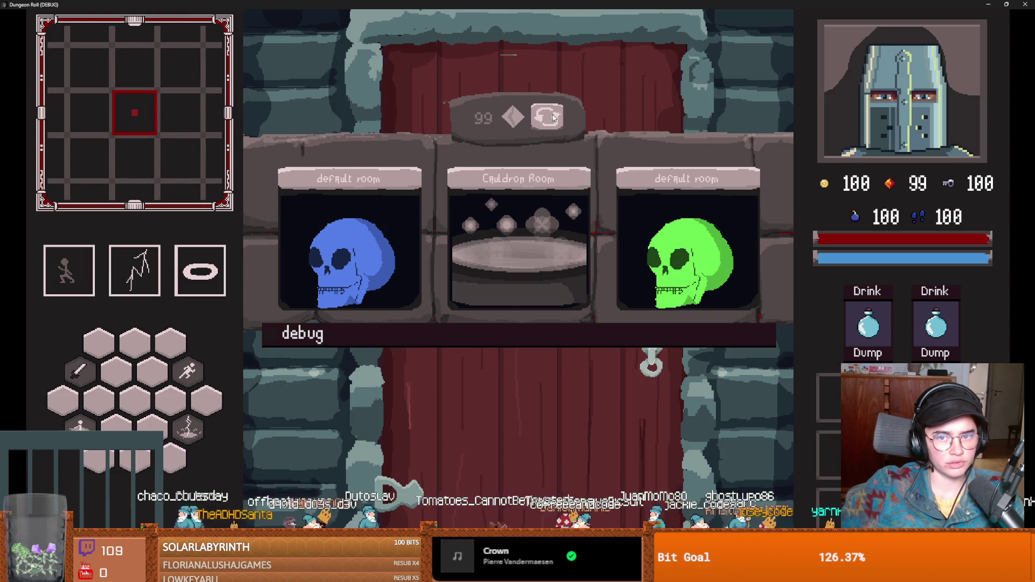
left_click(551, 118)
left_click(552, 118)
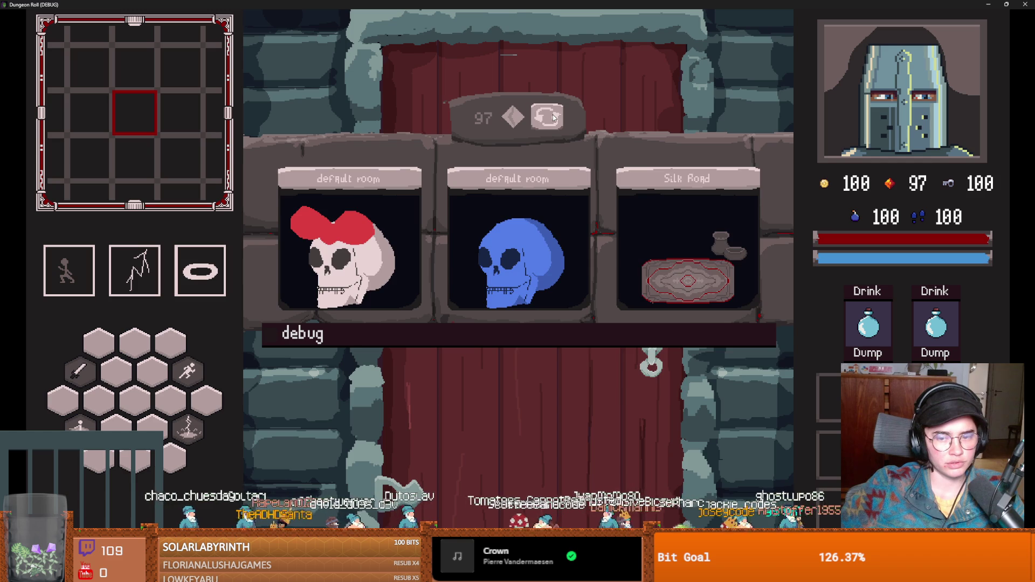
left_click(554, 118)
left_click(554, 117)
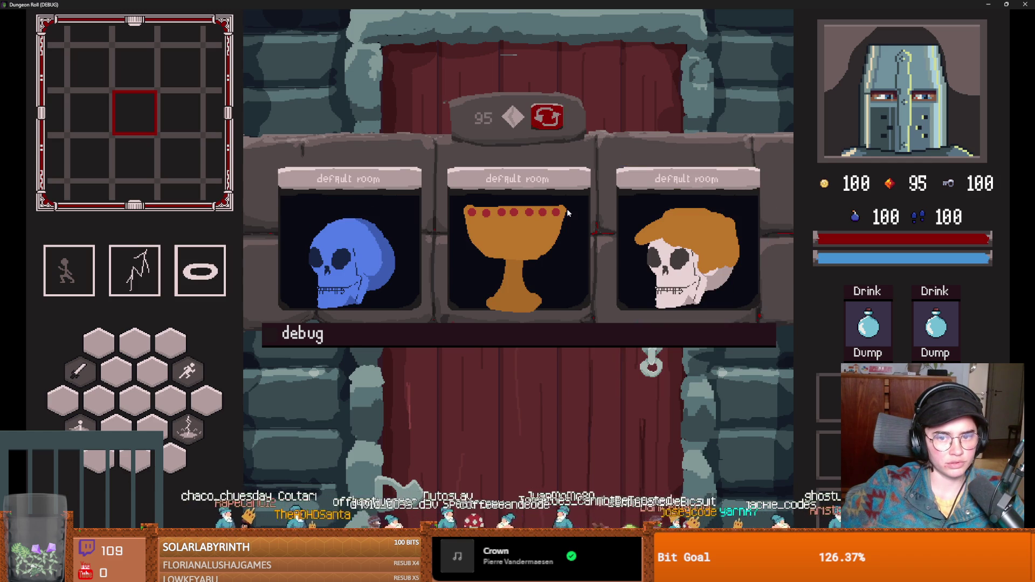
left_click(568, 214)
key("a")
key("a")
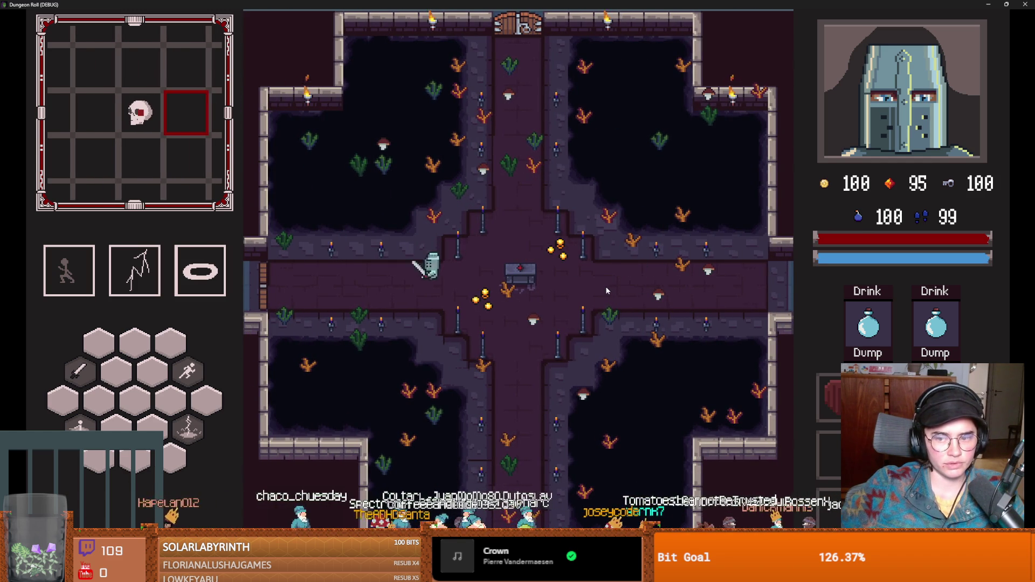
left_click(469, 306)
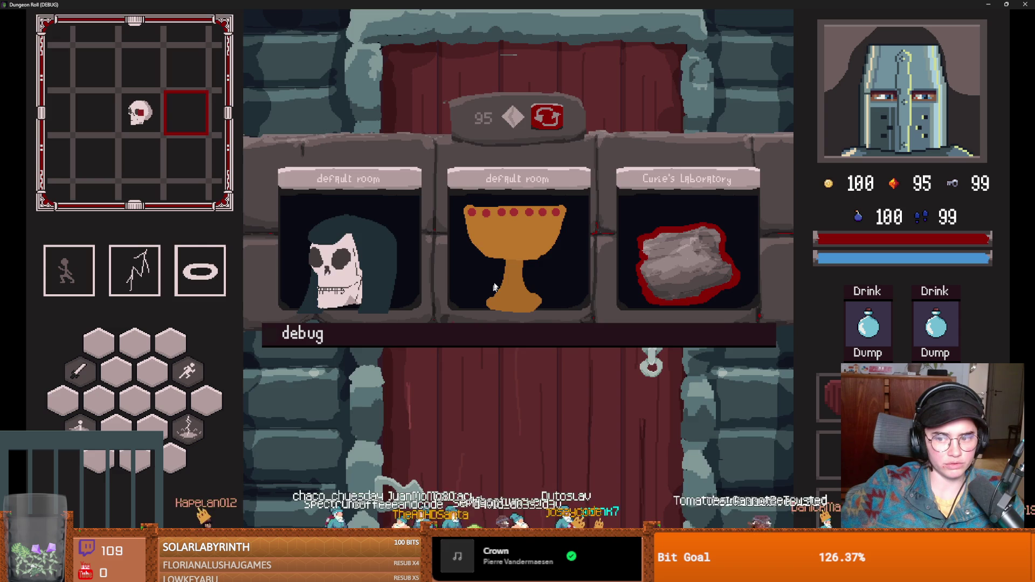
- Choose two more rooms from the offered cards, walking the knight through each
left_click(497, 219)
key("a")
key("a")
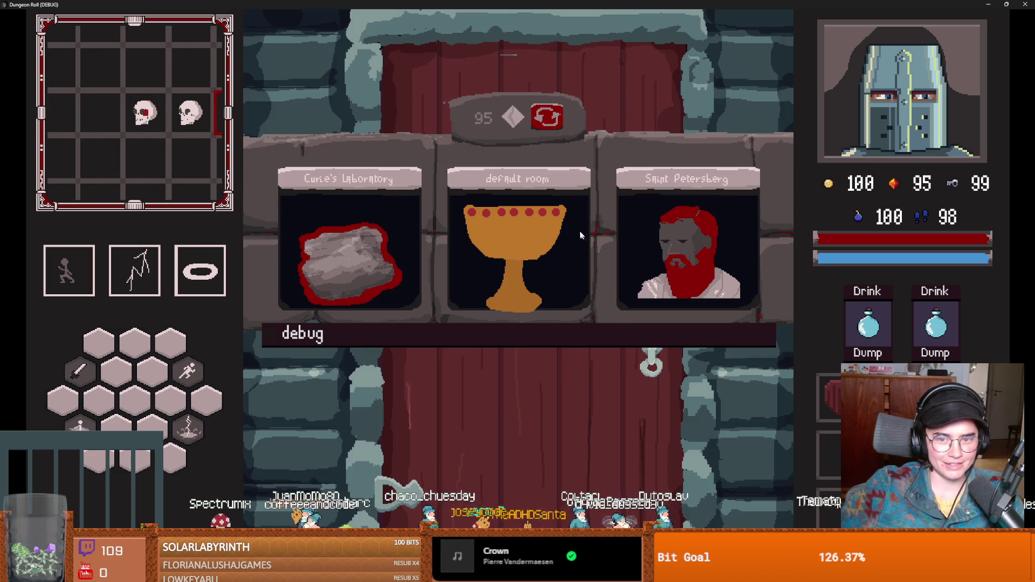
left_click(581, 235)
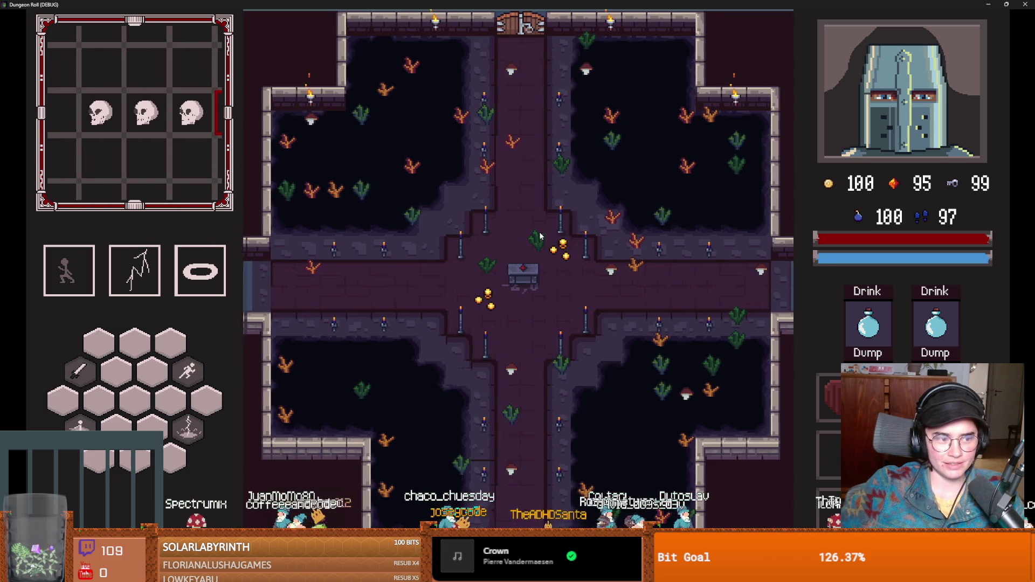
key("a")
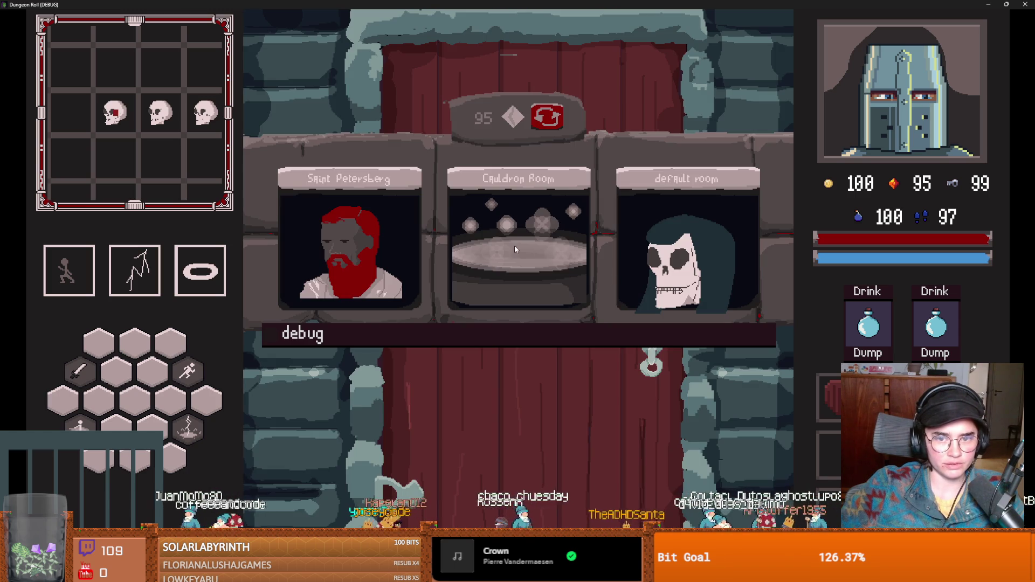
- Reroll the offered rooms five times and enter one of them
left_click(548, 117)
left_click(548, 117)
left_click(548, 117)
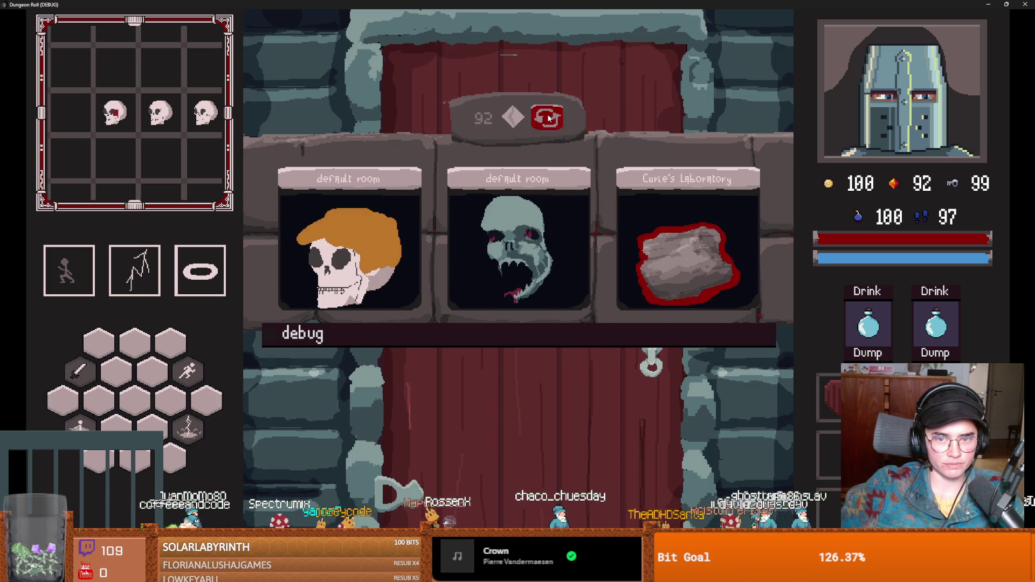
left_click(548, 117)
left_click(548, 117)
left_click(548, 117)
left_click(371, 231)
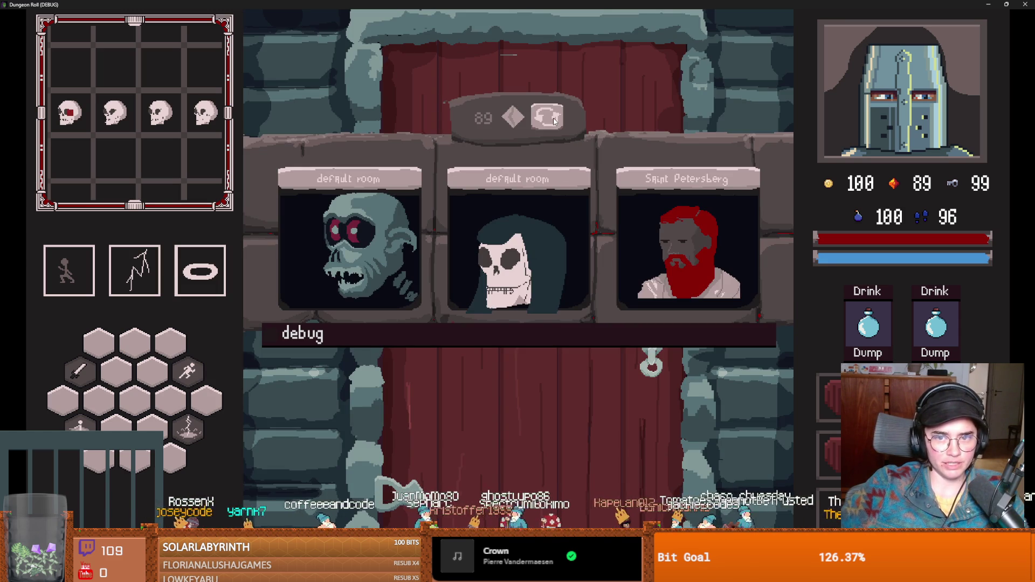
- Reroll at the north door, enter the chosen room, then end the debug run
left_click(547, 117)
left_click(560, 248)
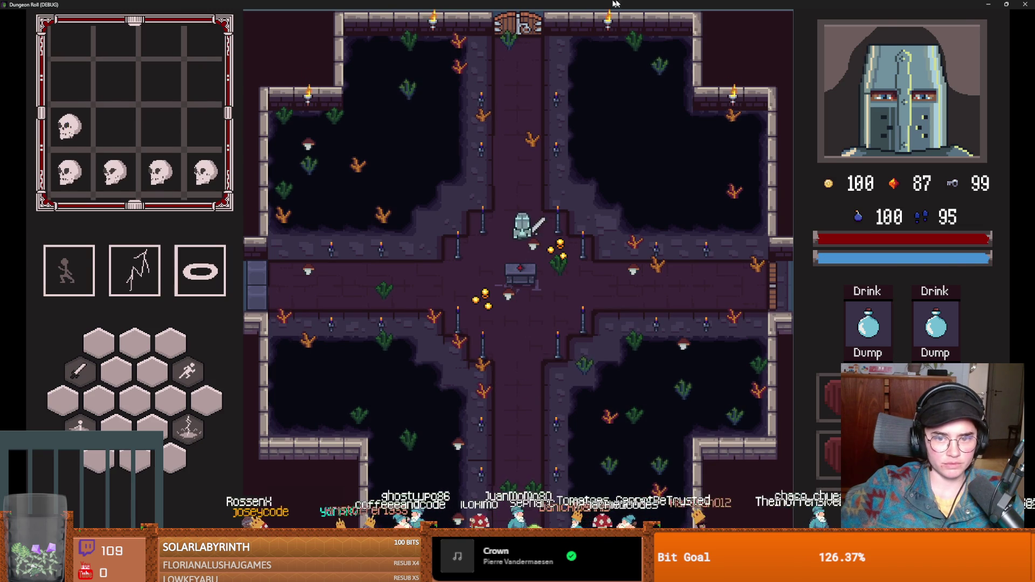
key("super+Down")
left_click(706, 223)
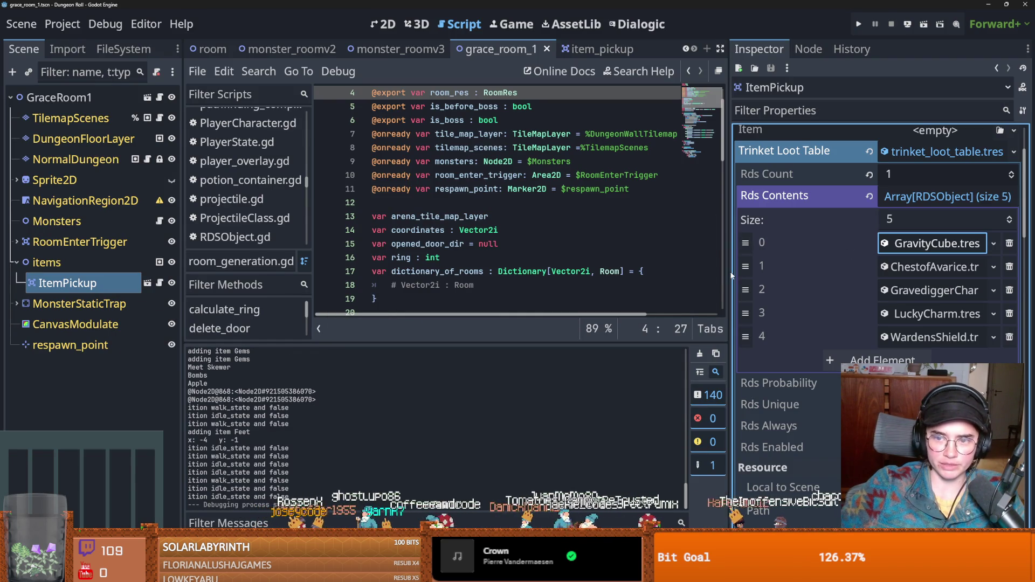
- Widen the Inspector and expand the WardensShield trinket's properties
left_click_drag(728, 272, 573, 273)
left_click(899, 243)
left_click(898, 243)
left_click(884, 337)
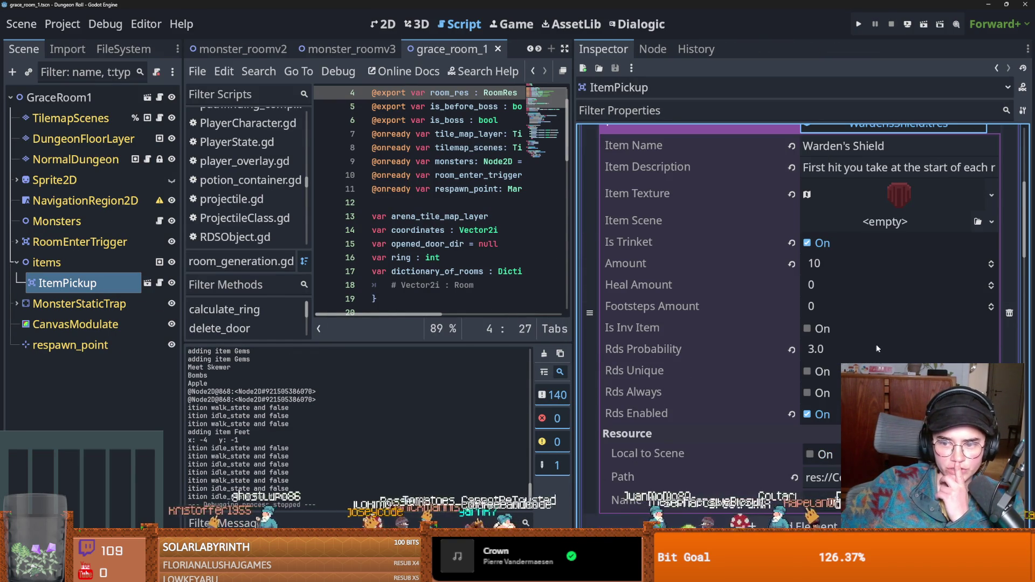
scroll(875, 340, "up", 5)
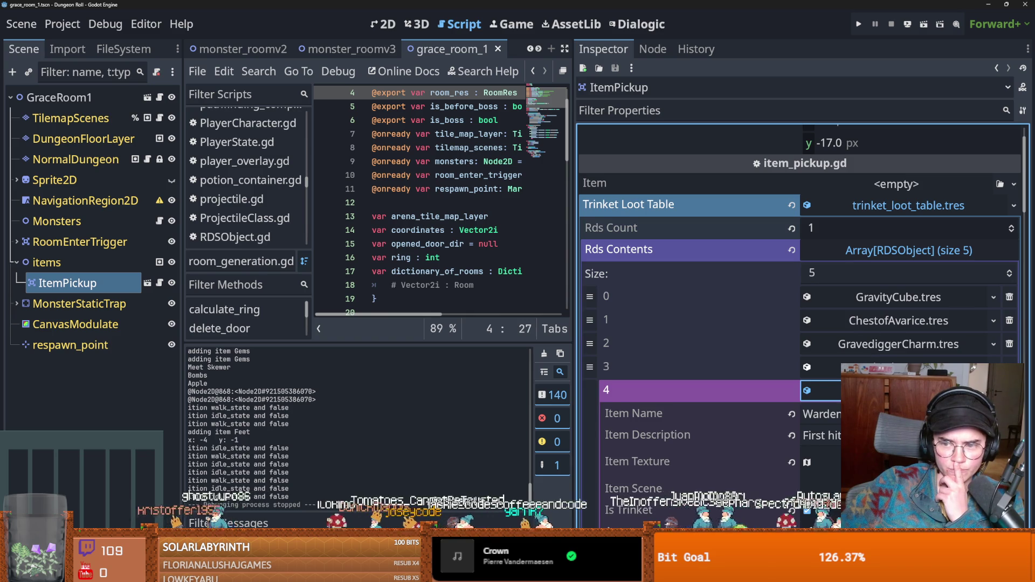
- Expand LuckyCharm, GravediggerCharm, ChestofAvarice and GravityCube in turn, ending on WardensShield
left_click(899, 367)
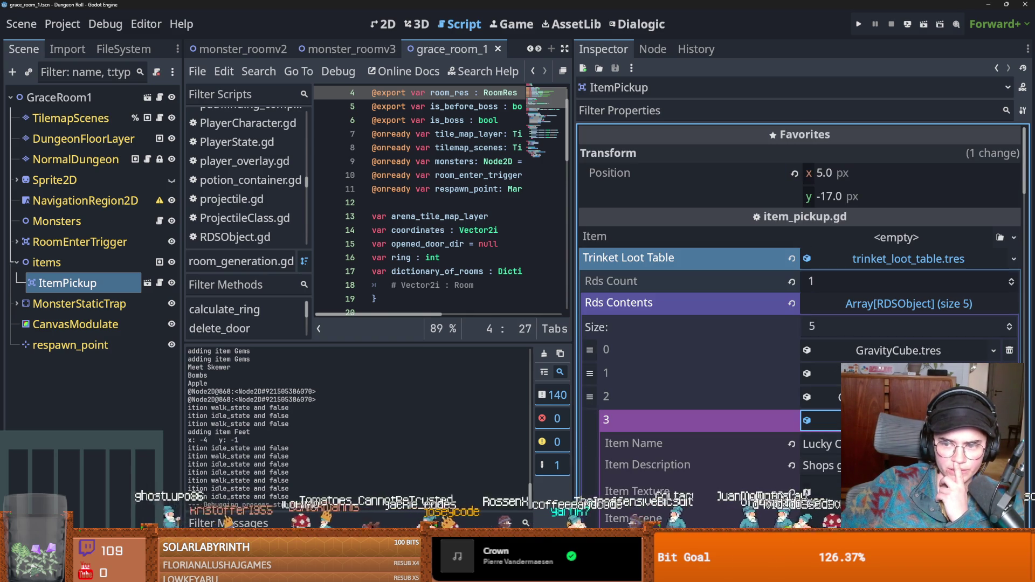
left_click(898, 397)
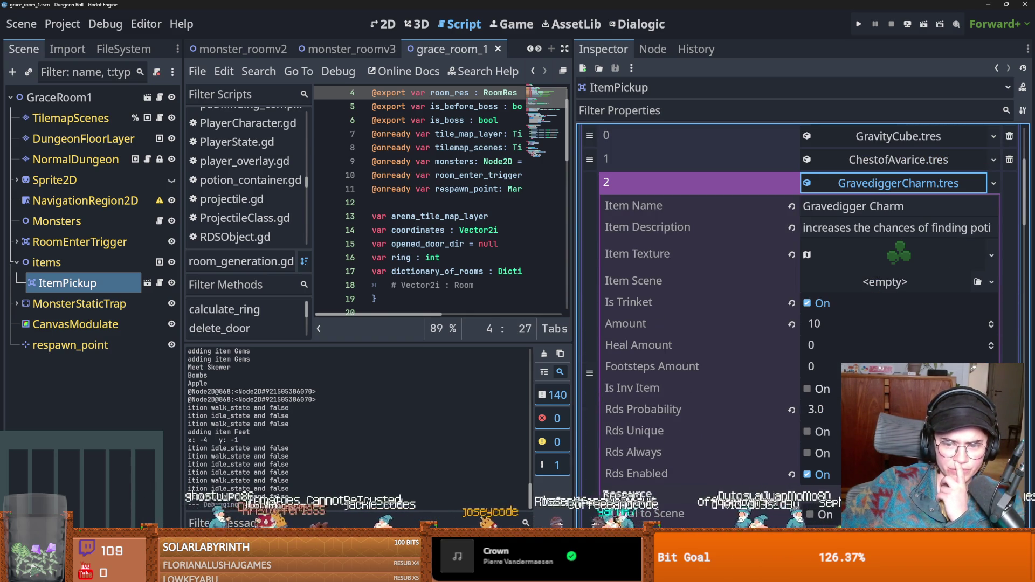
scroll(900, 312, "up", 4)
left_click(895, 271)
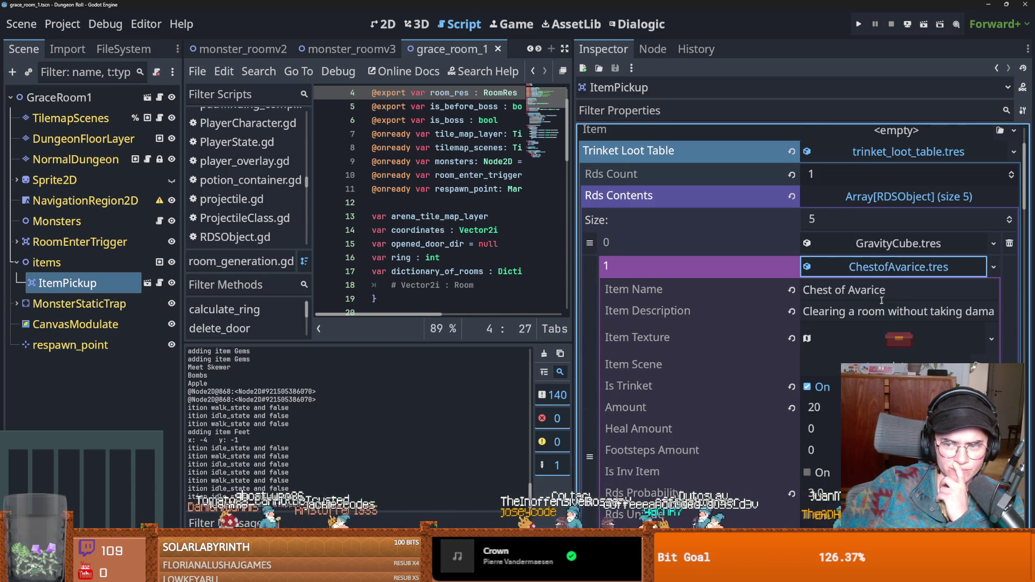
left_click(895, 243)
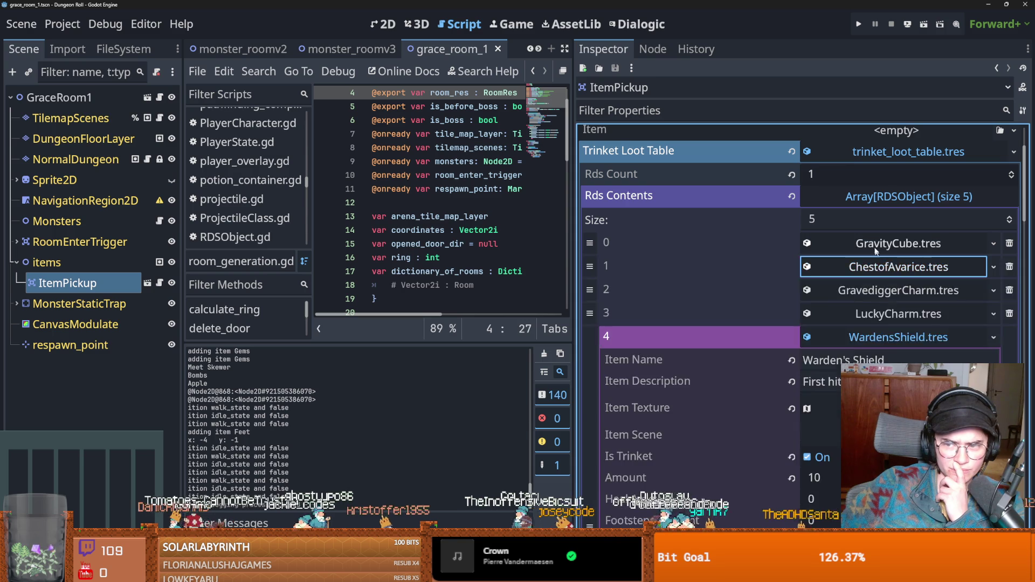
scroll(854, 309, "down", 3)
scroll(855, 309, "up", 5)
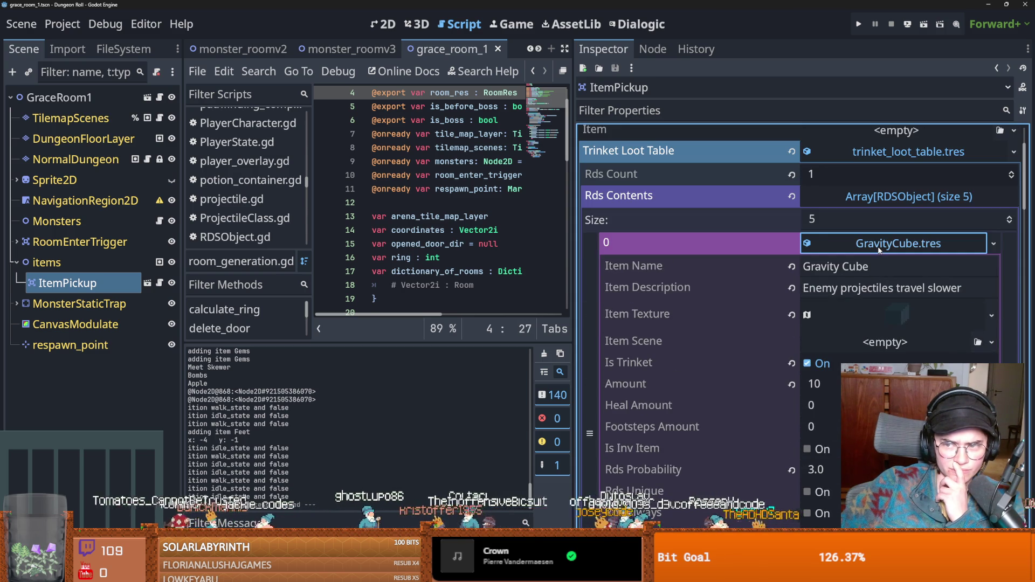
left_click(896, 243)
left_click(899, 337)
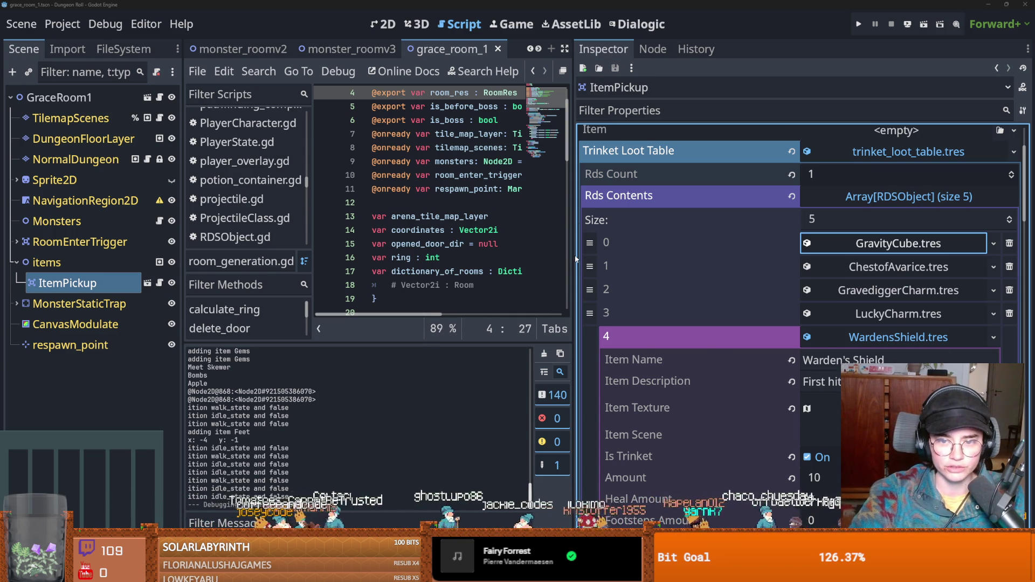
left_click_drag(575, 254, 750, 270)
- Resize the script and scene tree panels to give the code more room
left_click_drag(529, 338, 529, 396)
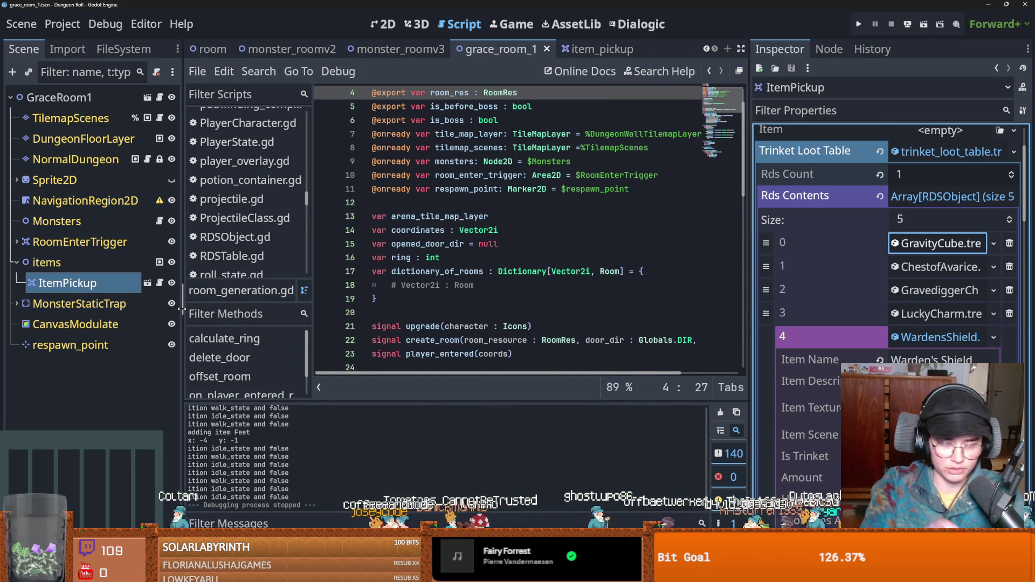
mouse_move(183, 335)
left_mouse_down()
mouse_move(153, 336)
mouse_move(167, 335)
left_mouse_up()
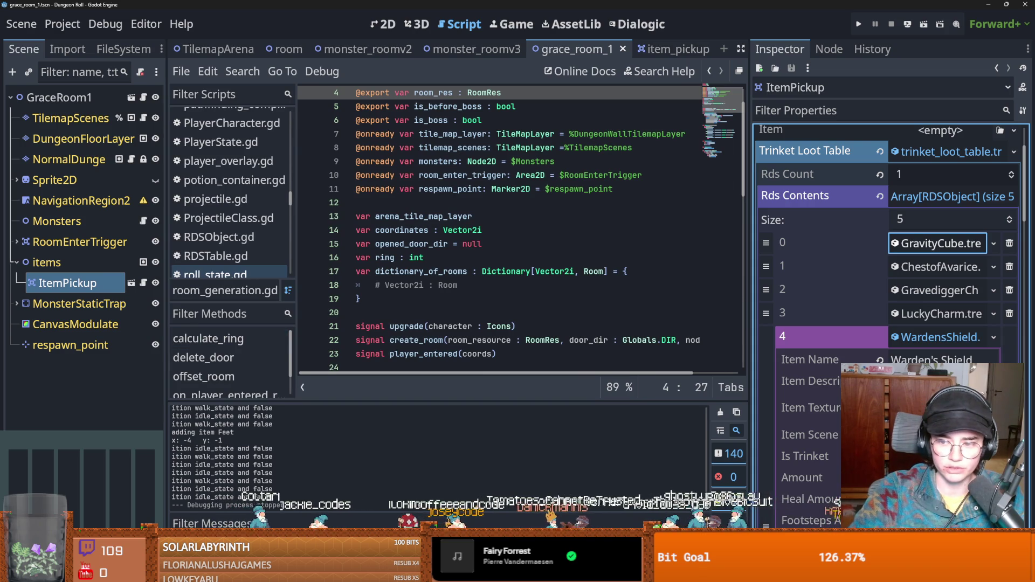
left_click(67, 283)
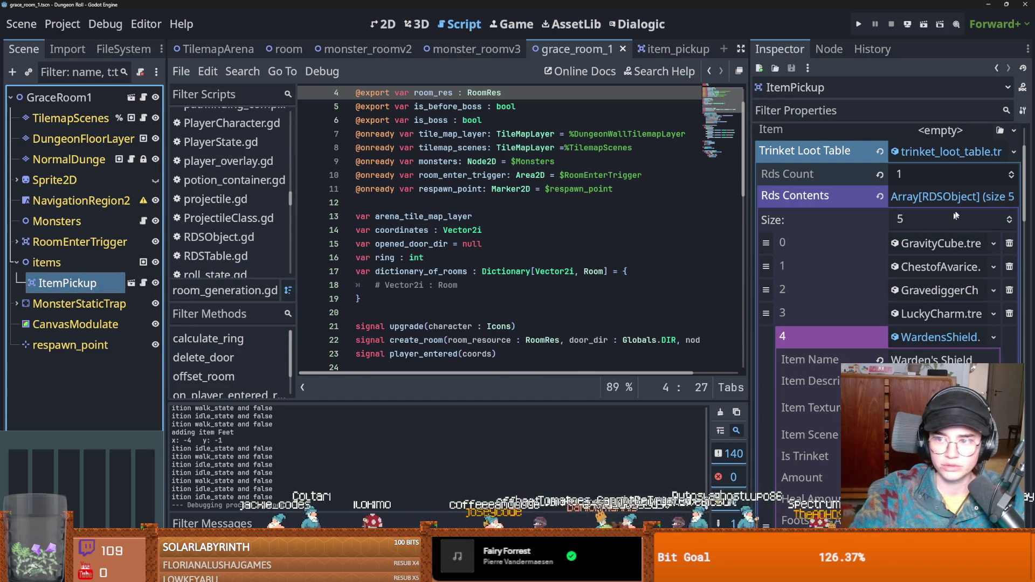
- Collapse Rds Contents and the loot table, save grace_room_1, and open the item_pickup scene
left_click(953, 197)
left_click(952, 151)
key("ctrl+s")
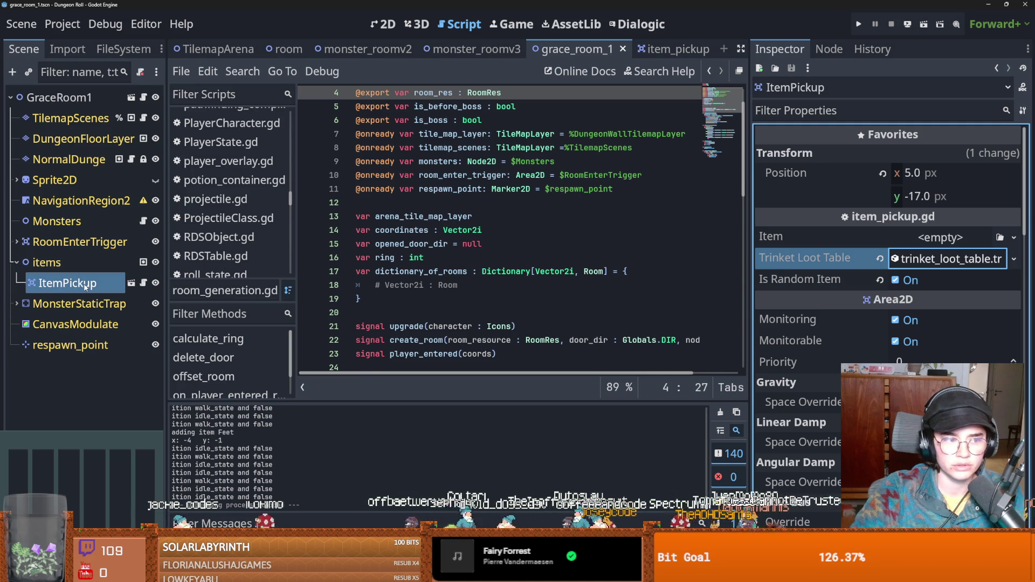
left_click(674, 49)
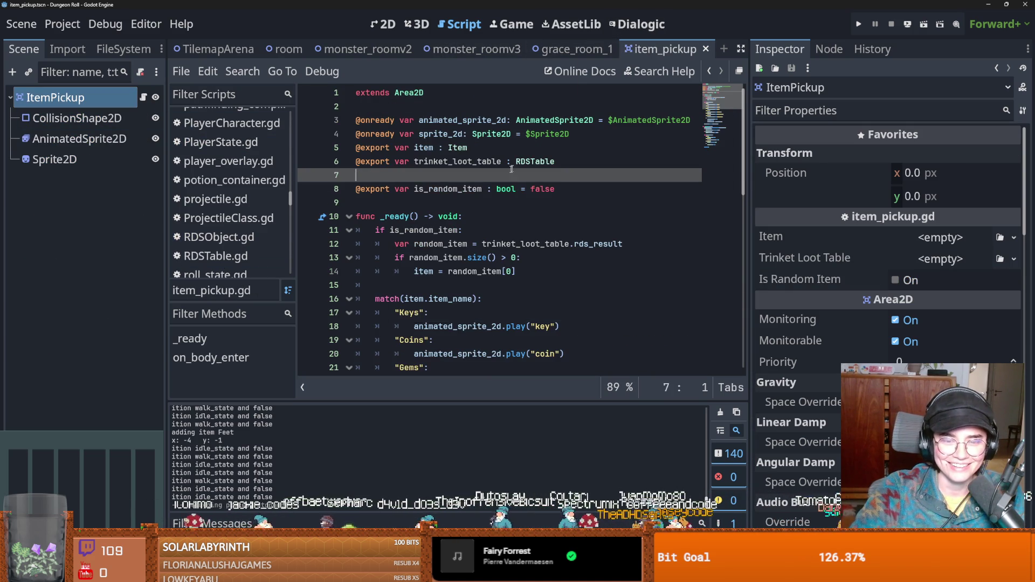
- Review the is_random_item and random_item logic on lines 8–14 of item_pickup.gd
left_click(468, 189)
double_click(483, 271)
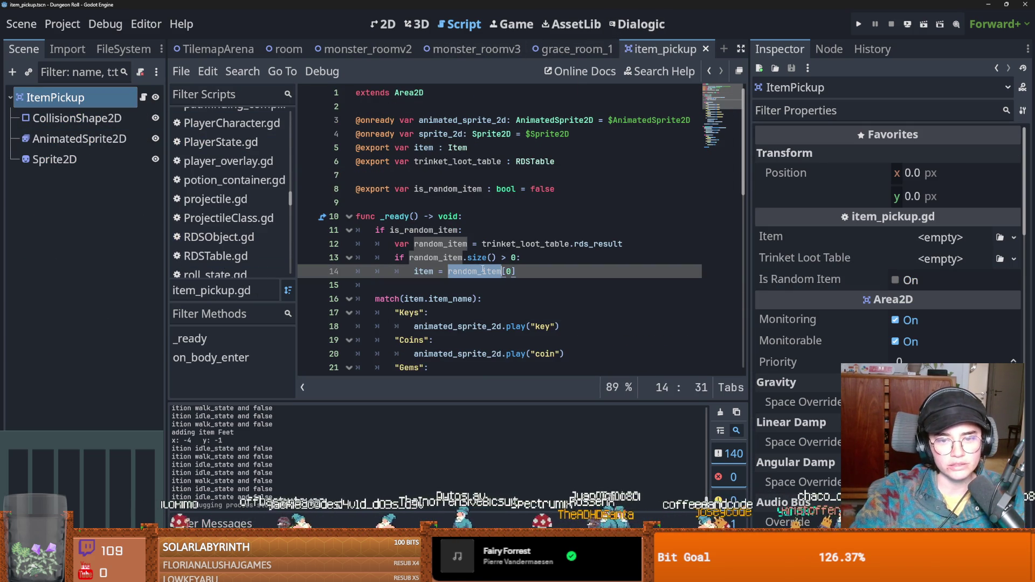
left_click(551, 227)
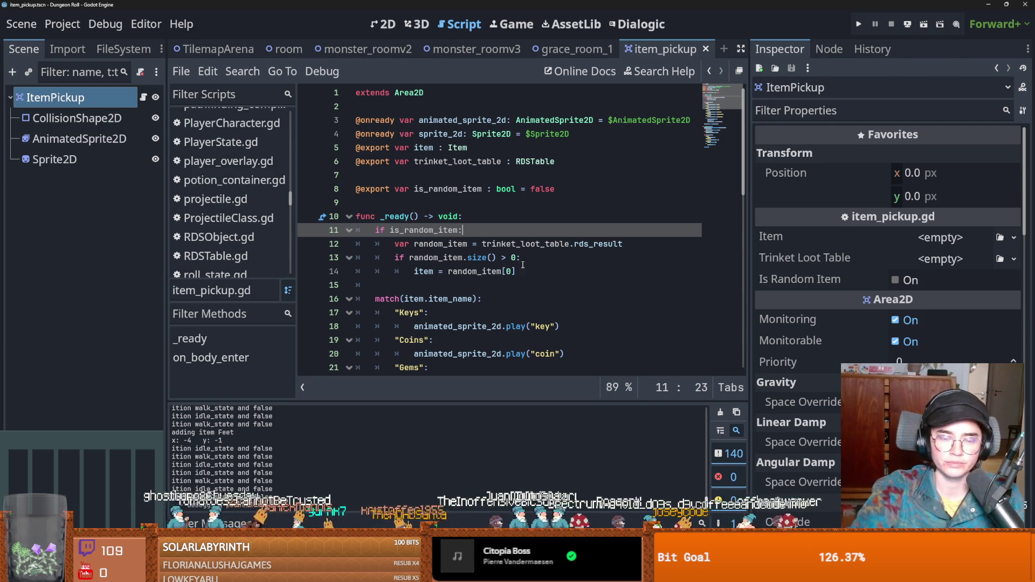
left_click(495, 244)
left_click(501, 231)
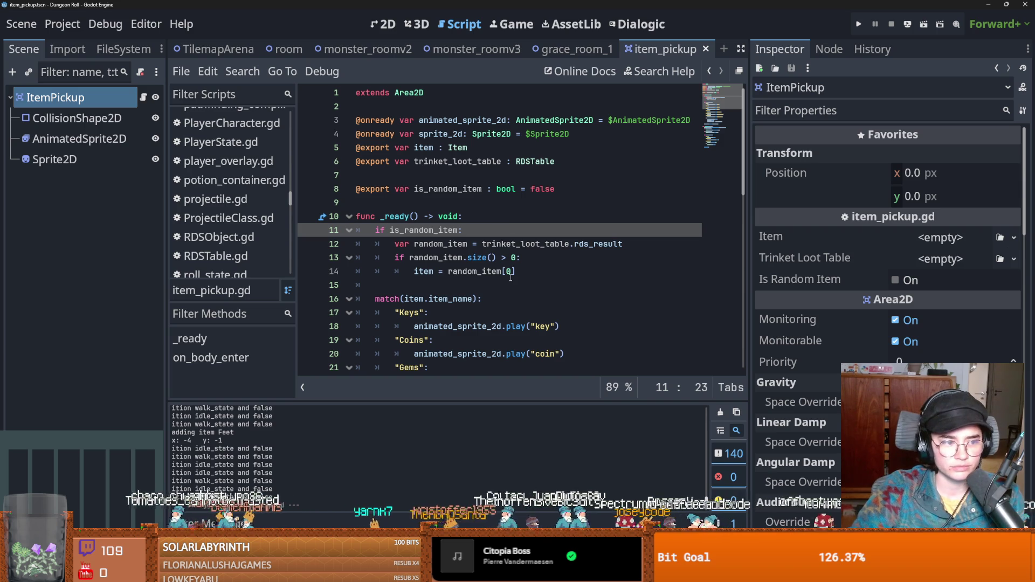
- Save item_pickup.gd and select ItemPickup back in the grace_room_1 scene
key("ctrl+s")
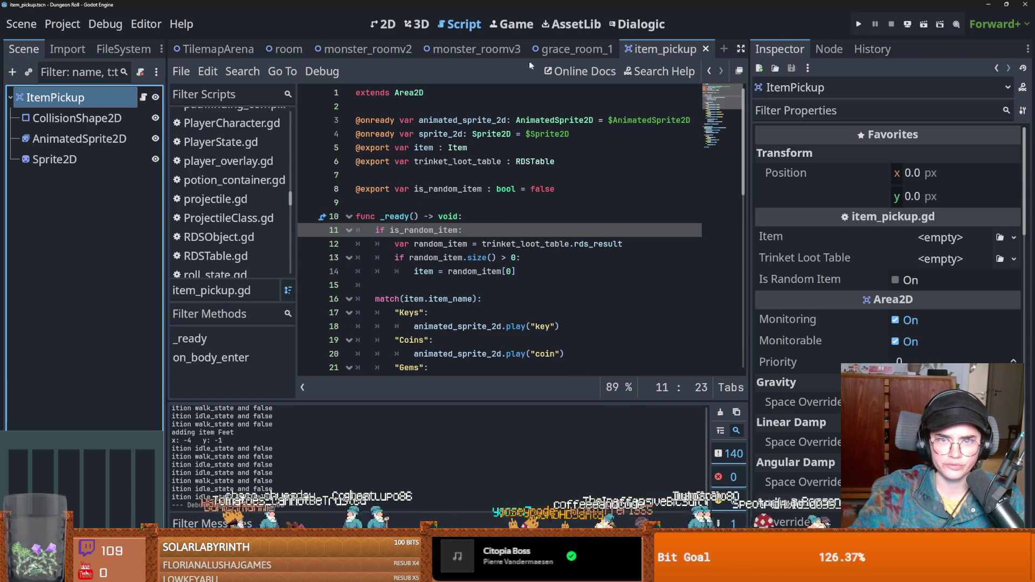
left_click(551, 50)
left_click(81, 284)
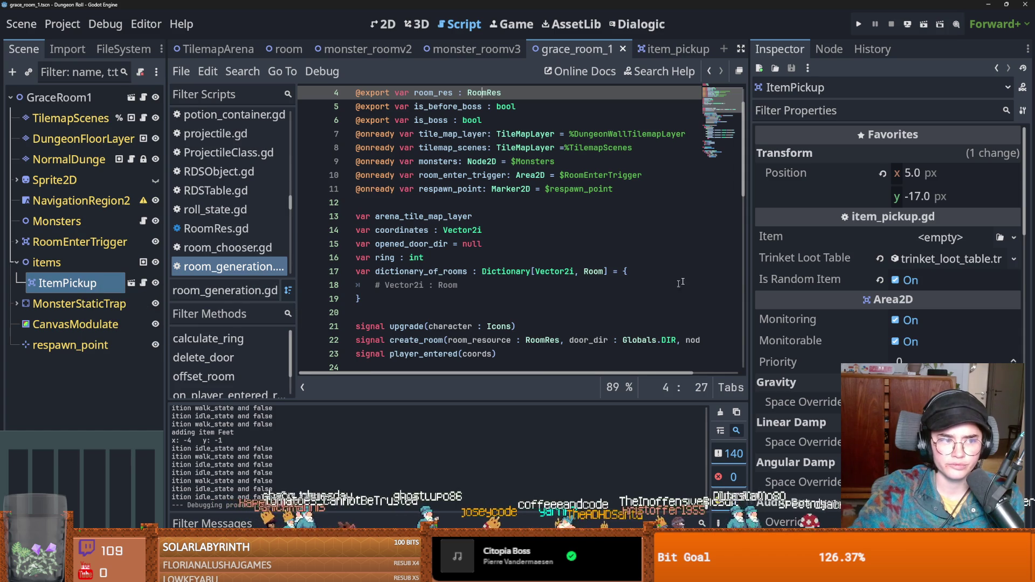
- Expand the Trinket Loot Table and its Rds Contents, then show ChestofAvarice's properties
left_click(922, 258)
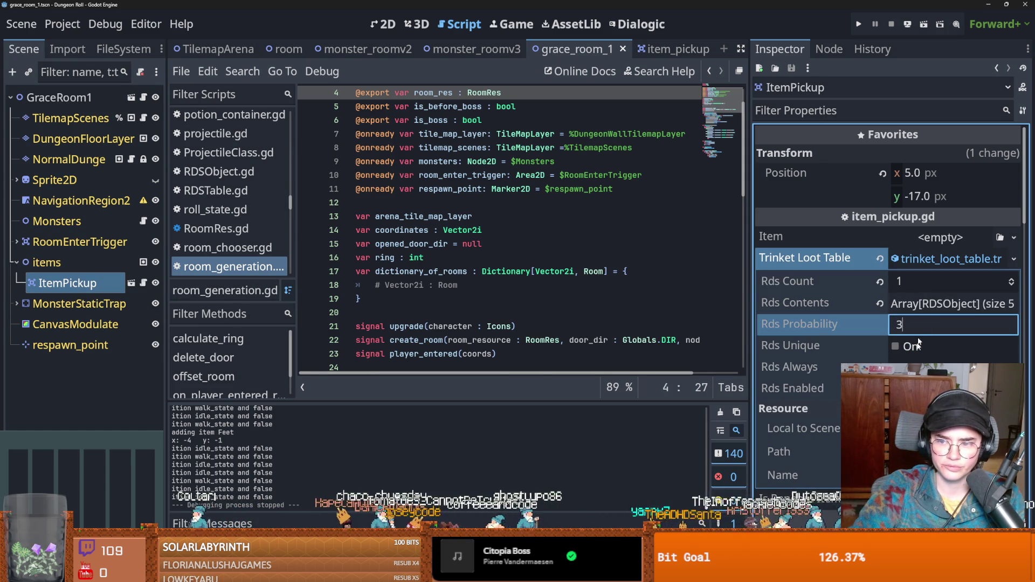
left_click(924, 306)
left_click(922, 297)
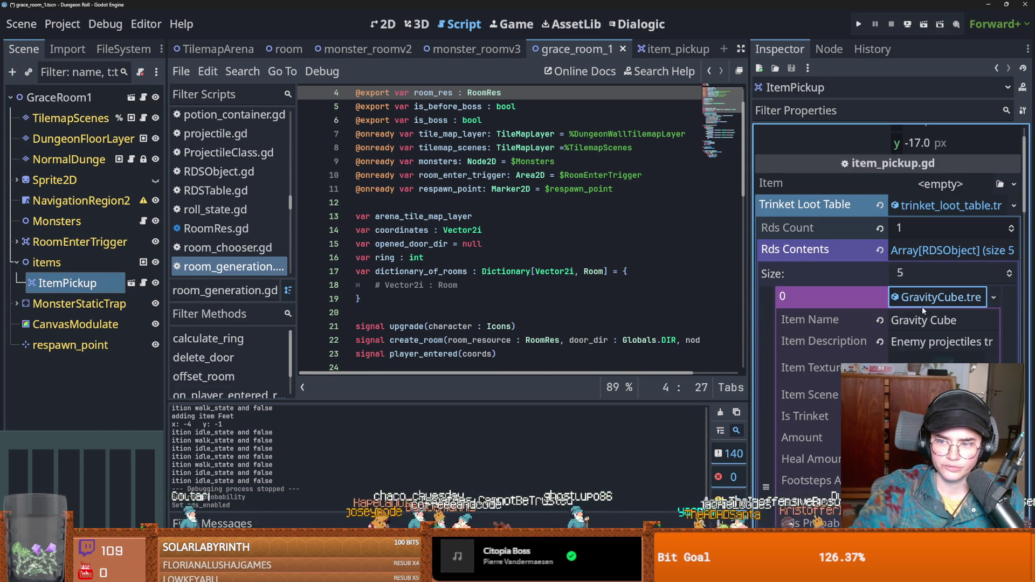
left_click(922, 298)
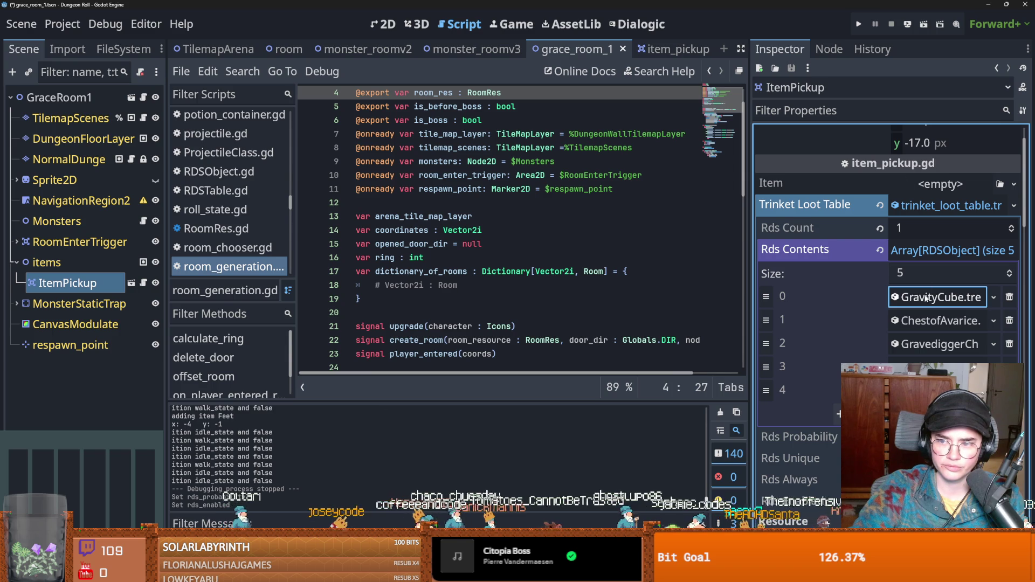
left_click(936, 321)
scroll(921, 324, "down", 2)
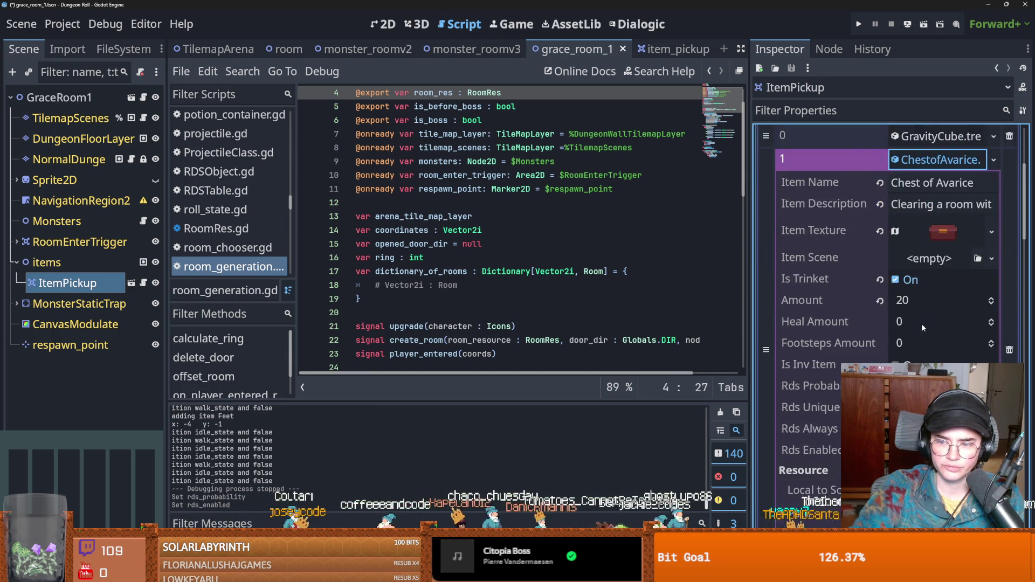